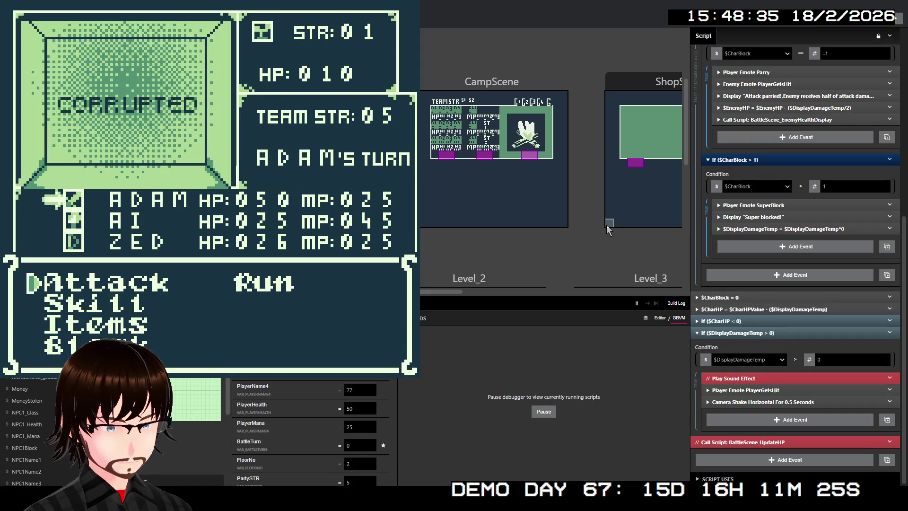
# Step: Win the first test battle with the Frenzy skill and dismiss the reward messages
pyautogui.press('Down')
pyautogui.press('z')
pyautogui.press('Down')
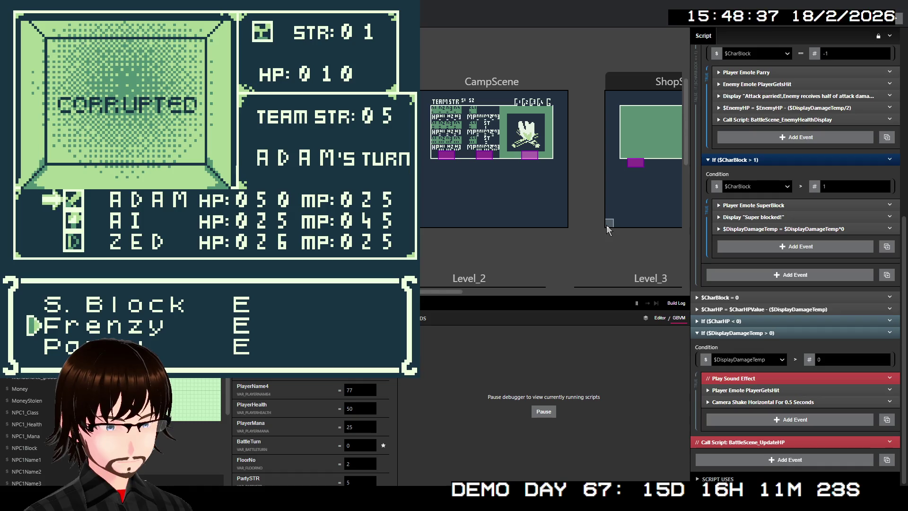
pyautogui.press('z')
pyautogui.press('z')
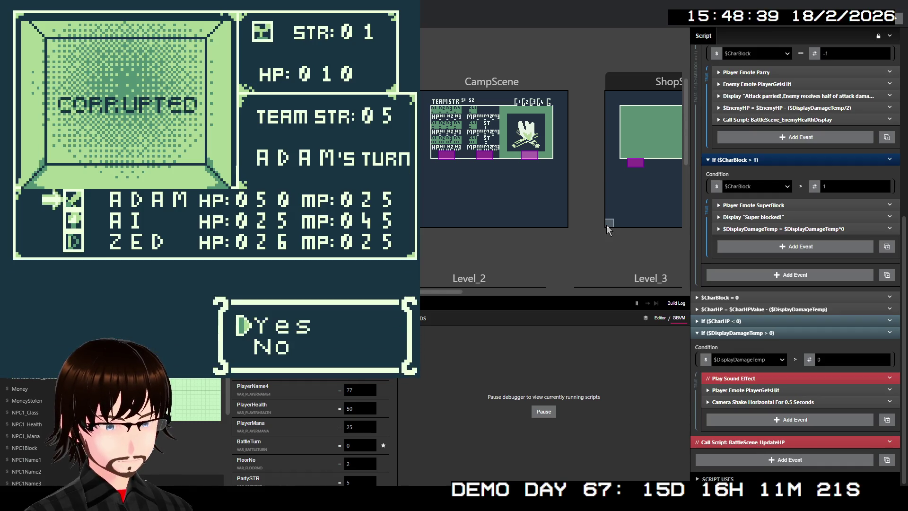
pyautogui.press('z')
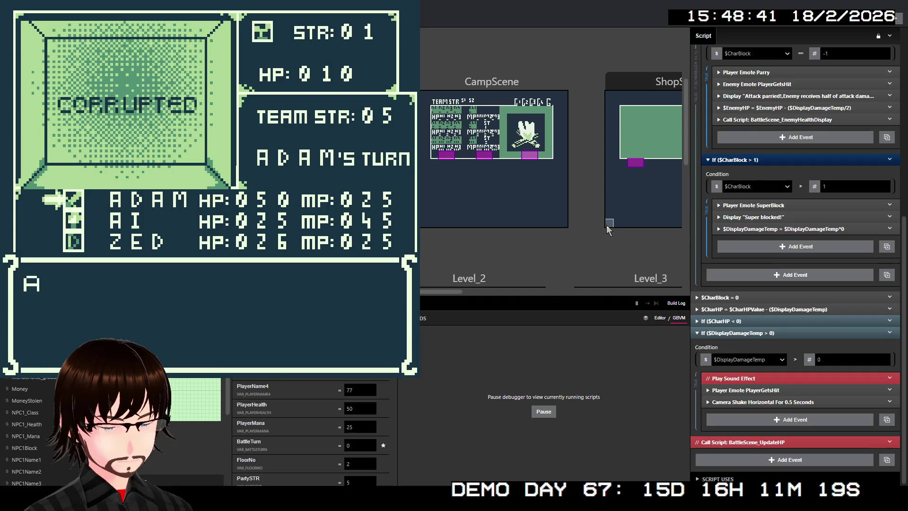
pyautogui.press('z')
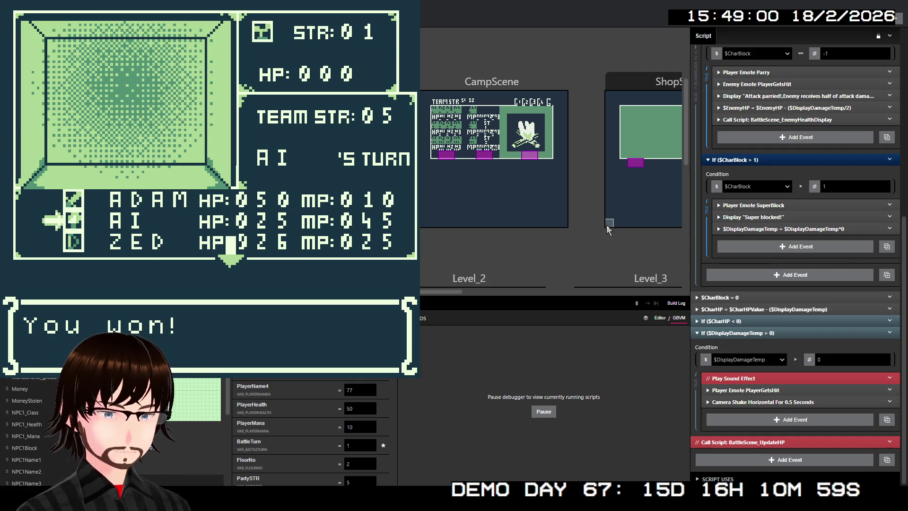
pyautogui.press('z')
pyautogui.press('z')
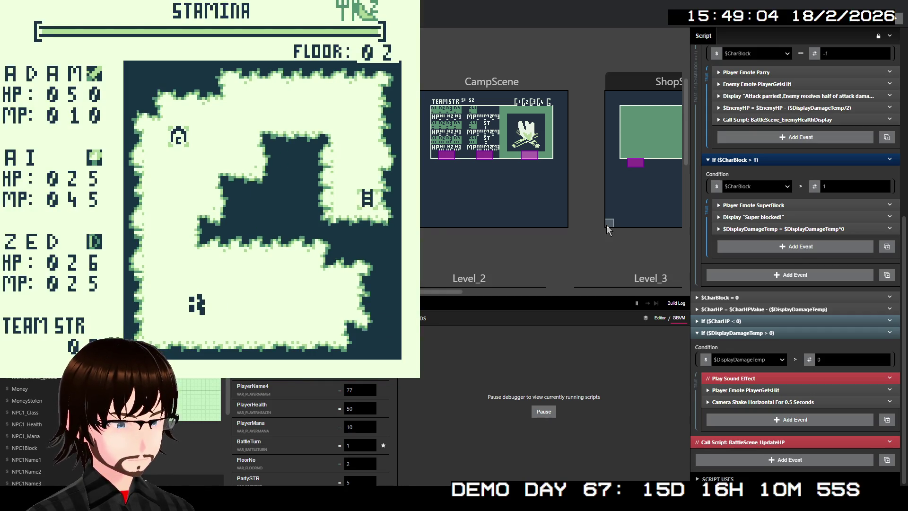
# Step: Walk into the zombie, defeat it with TrueShot, then close the game window
pyautogui.press('Left')
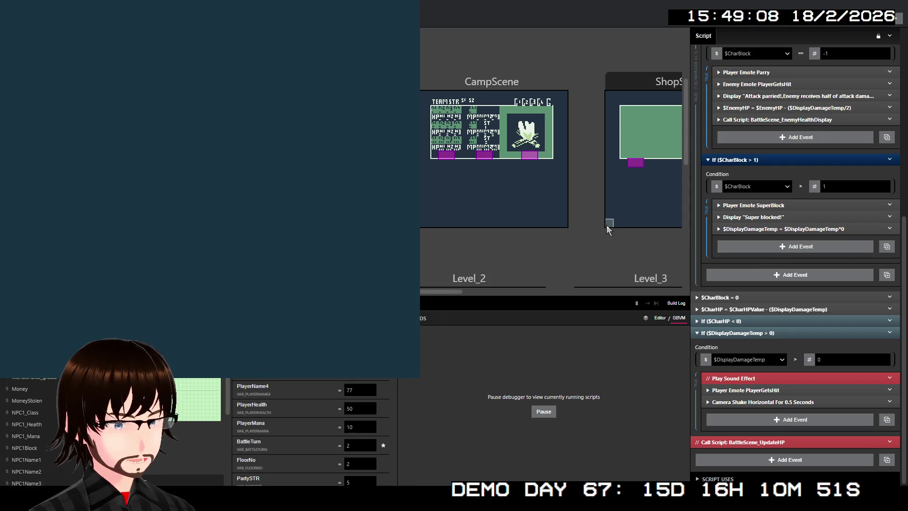
pyautogui.press('Down')
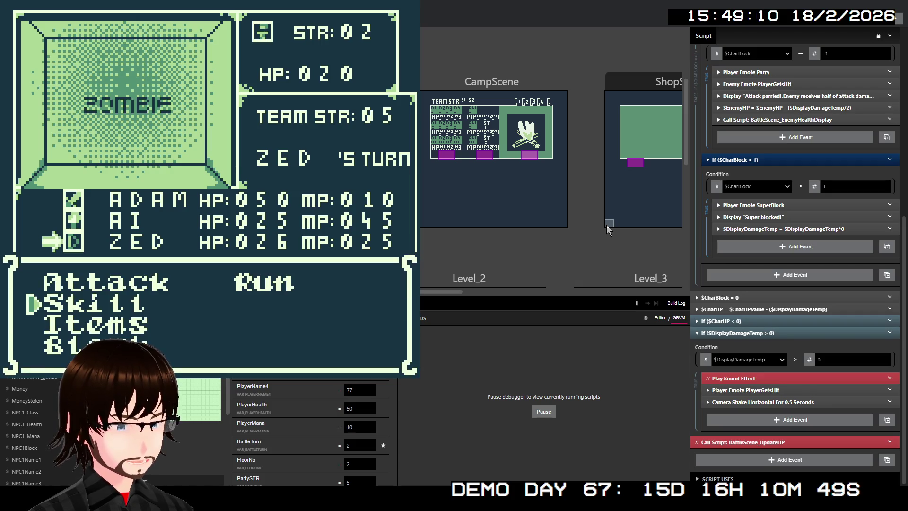
pyautogui.press('z')
pyautogui.press('Down')
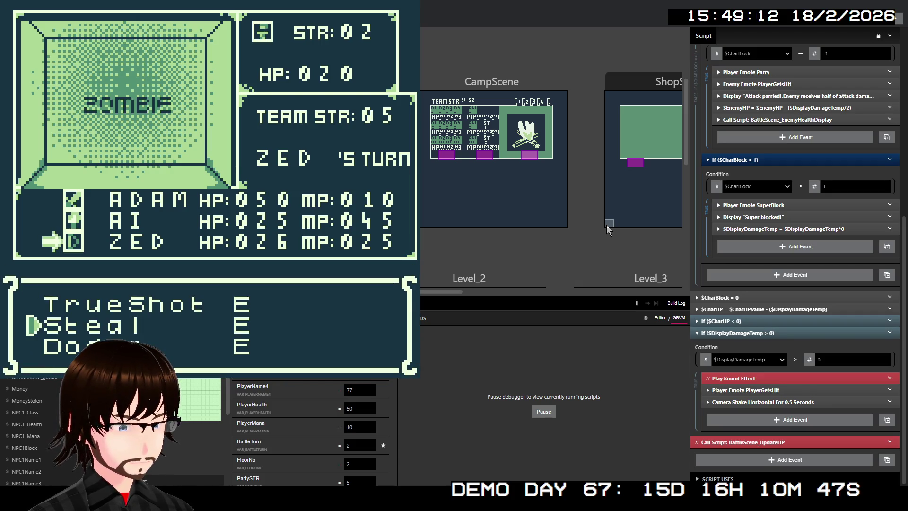
pyautogui.press('Up')
pyautogui.press('z')
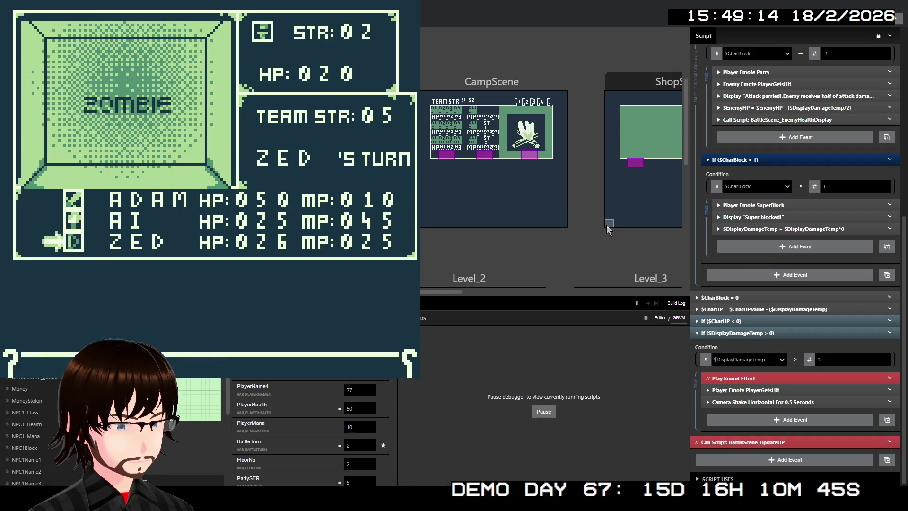
pyautogui.press('z')
pyautogui.press('z')
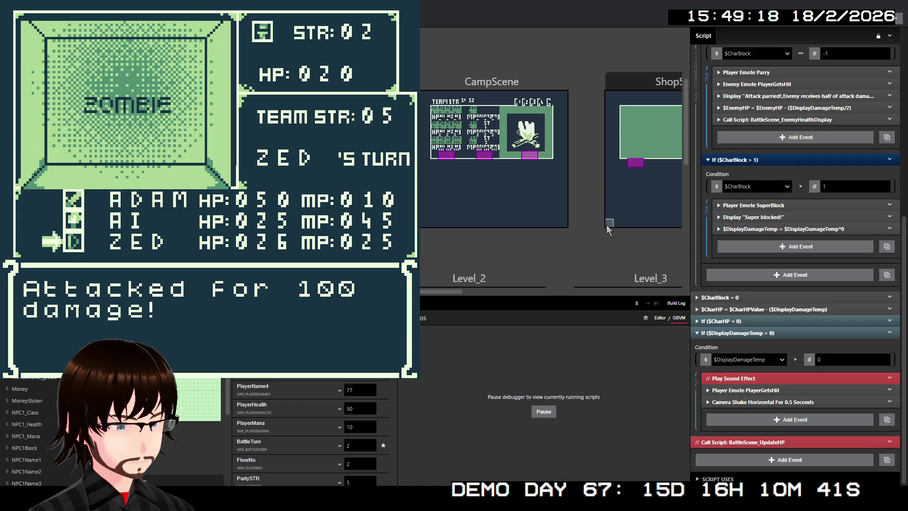
pyautogui.press('z')
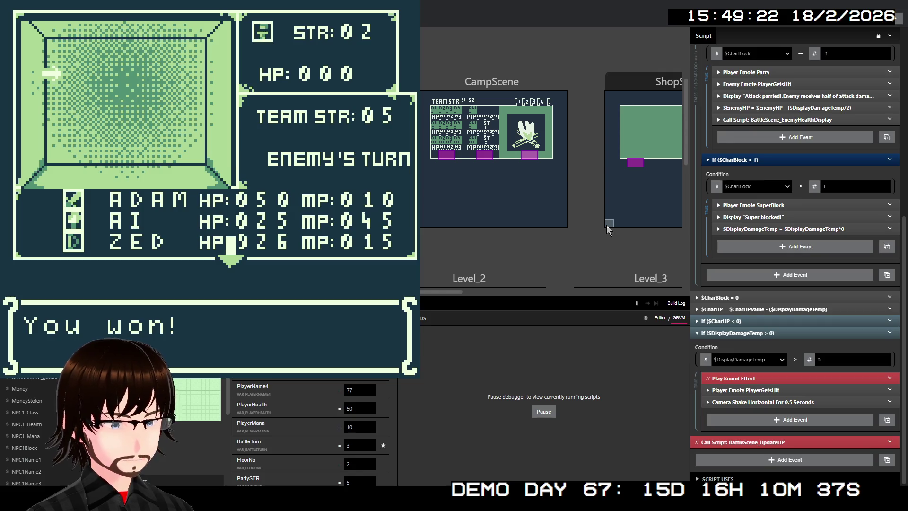
pyautogui.press('z')
pyautogui.press('z')
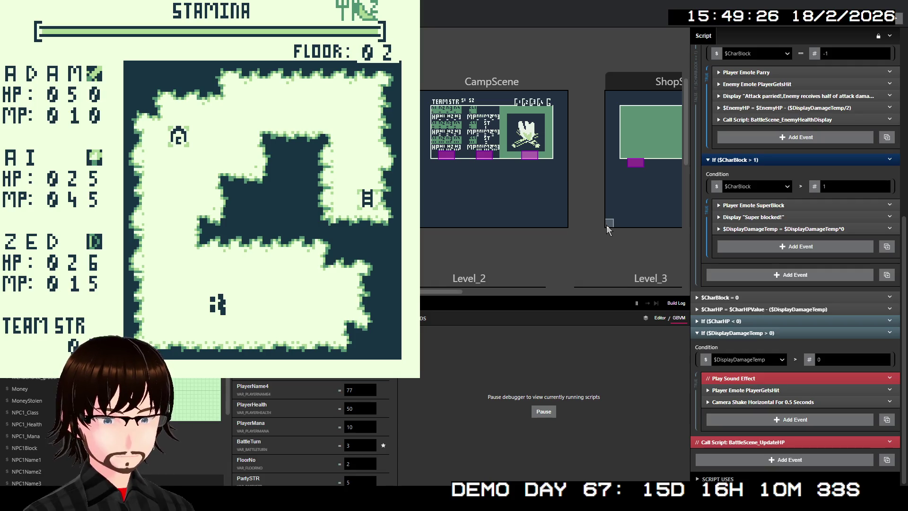
pyautogui.hotkey('ctrl', 'w')
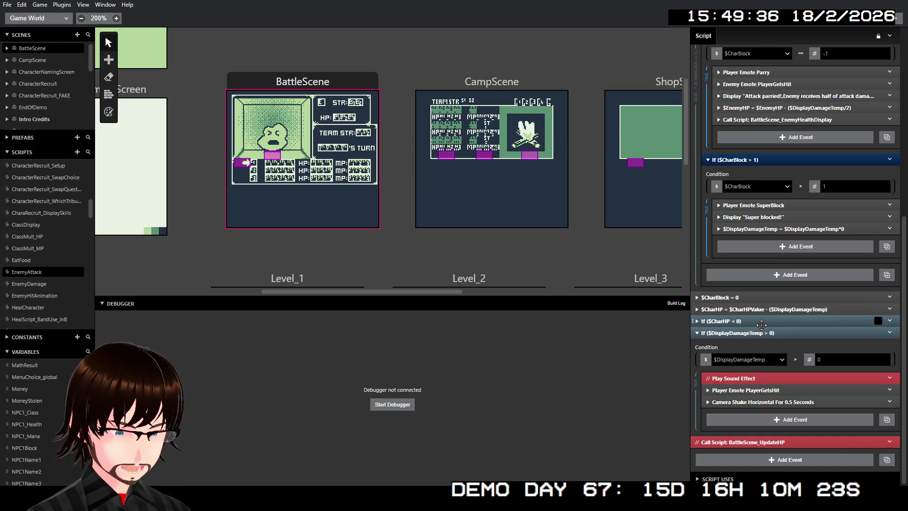
# Step: Select the BattleScene on the canvas to show its own On Init events
pyautogui.scroll(2, 761, 325)
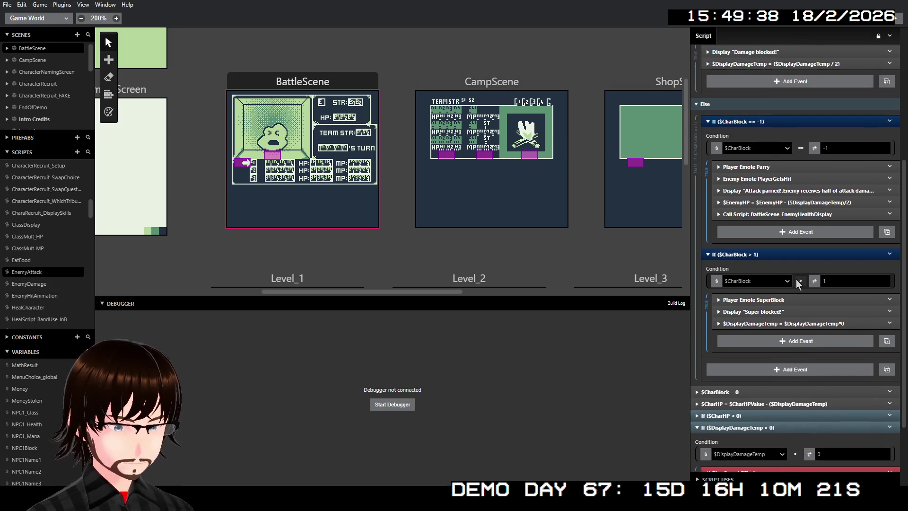
pyautogui.scroll(4, 796, 266)
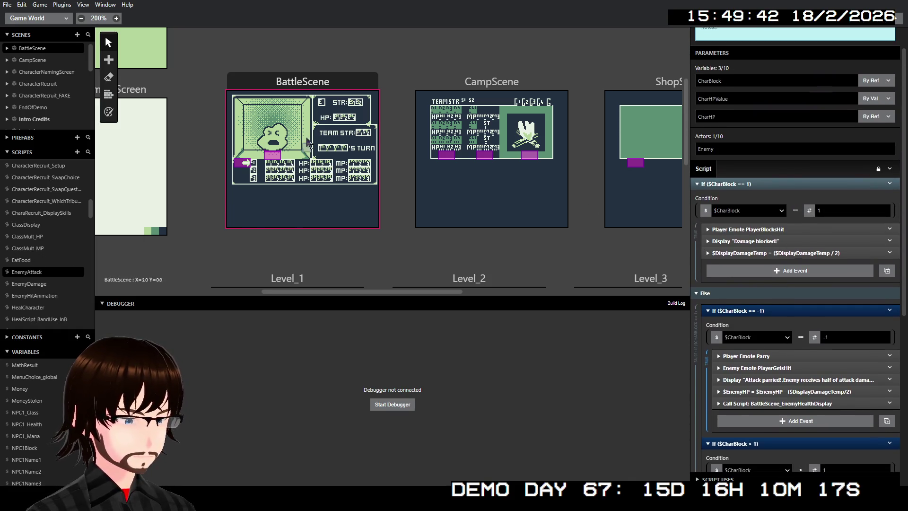
pyautogui.click(367, 86)
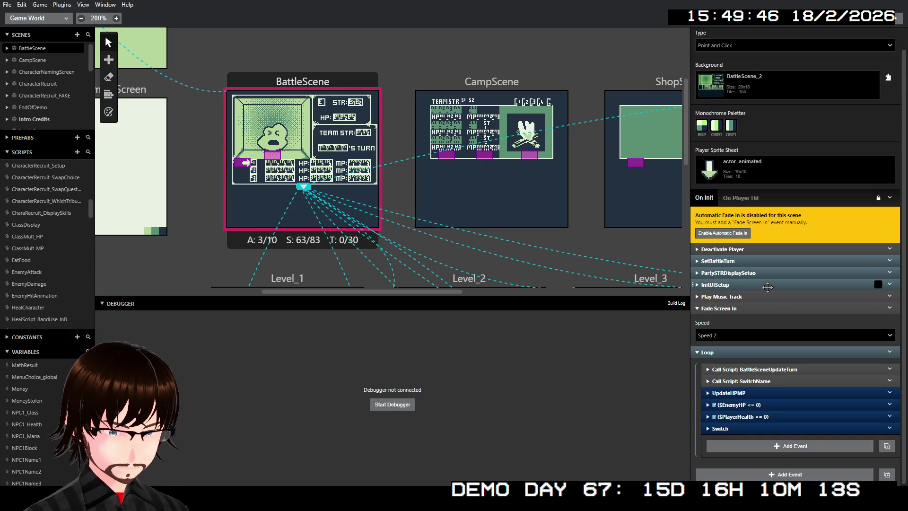
# Step: Expand the $EnemyHP <= 0 block and inspect the Hide Enemy and CharacterDead emote events
pyautogui.click(731, 405)
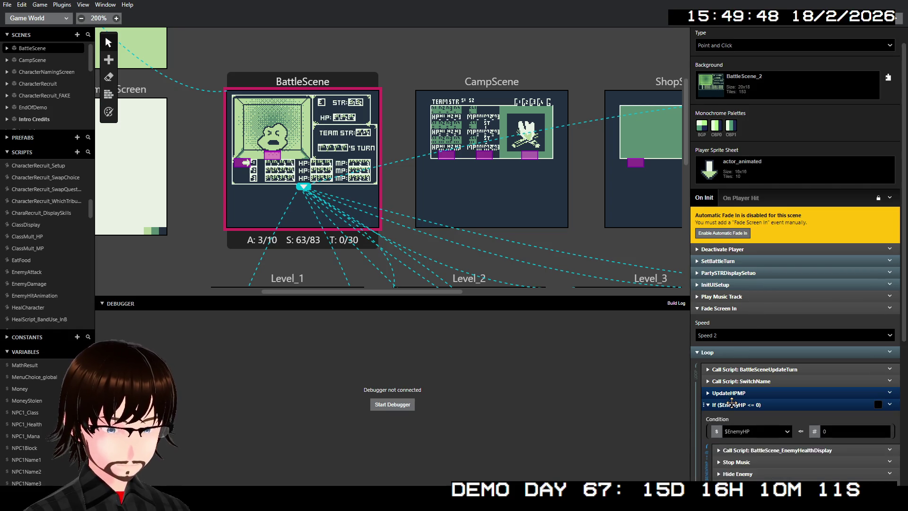
pyautogui.scroll(-3, 731, 403)
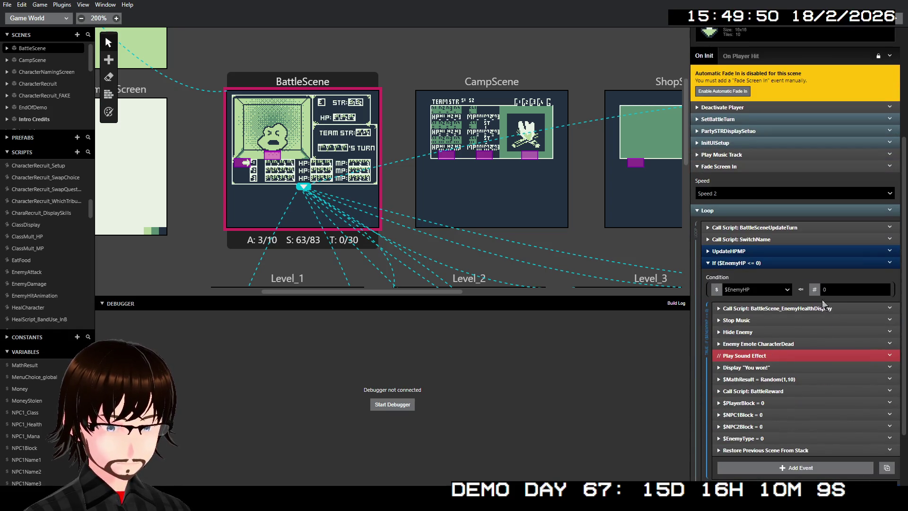
pyautogui.click(738, 333)
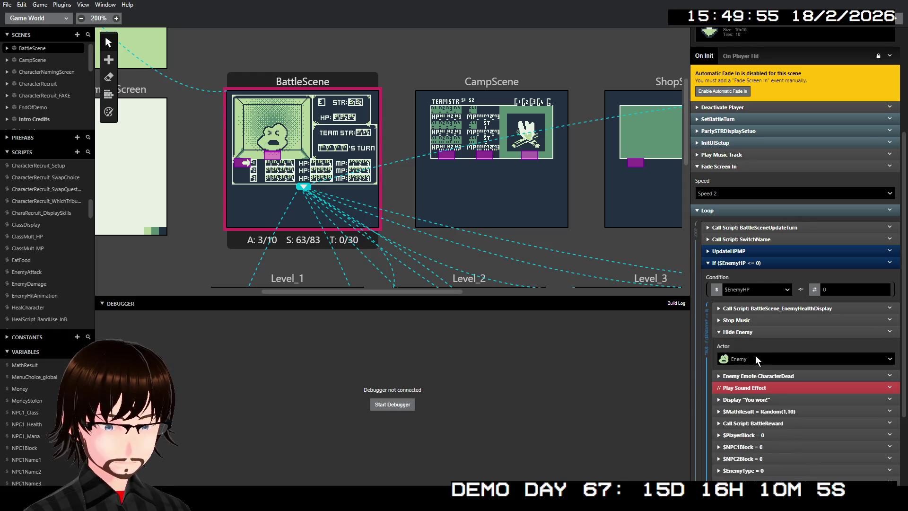
pyautogui.click(757, 358)
pyautogui.click(758, 358)
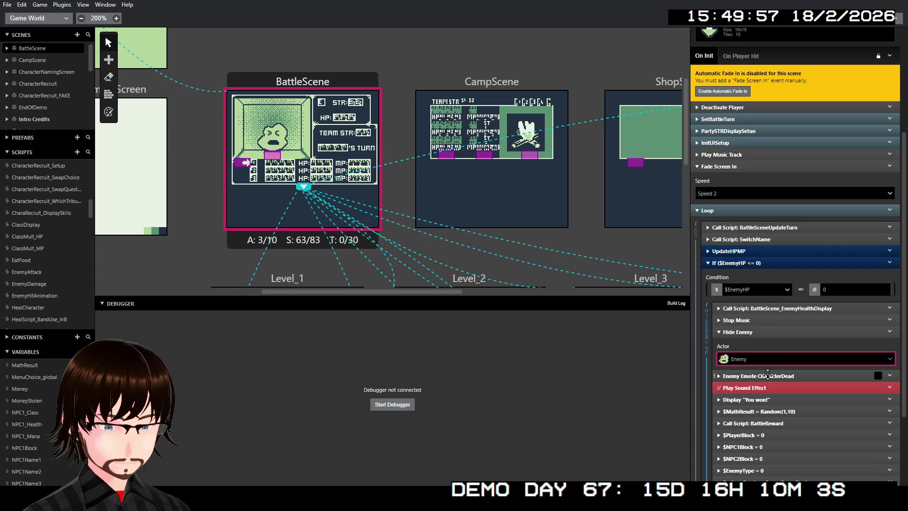
pyautogui.click(768, 375)
pyautogui.click(768, 375)
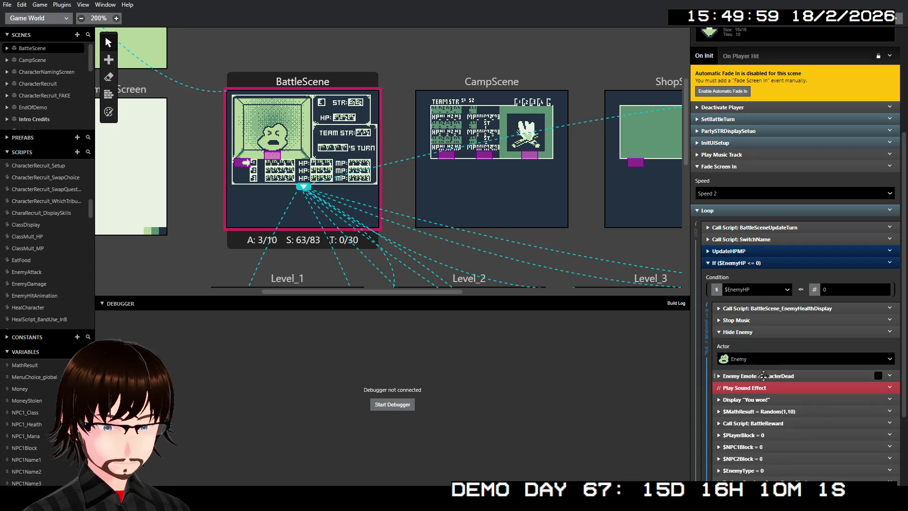
# Step: Move the Enemy Emote CharacterDead event so it runs just before Hide Enemy
pyautogui.moveTo(764, 375); pyautogui.dragTo(756, 338)
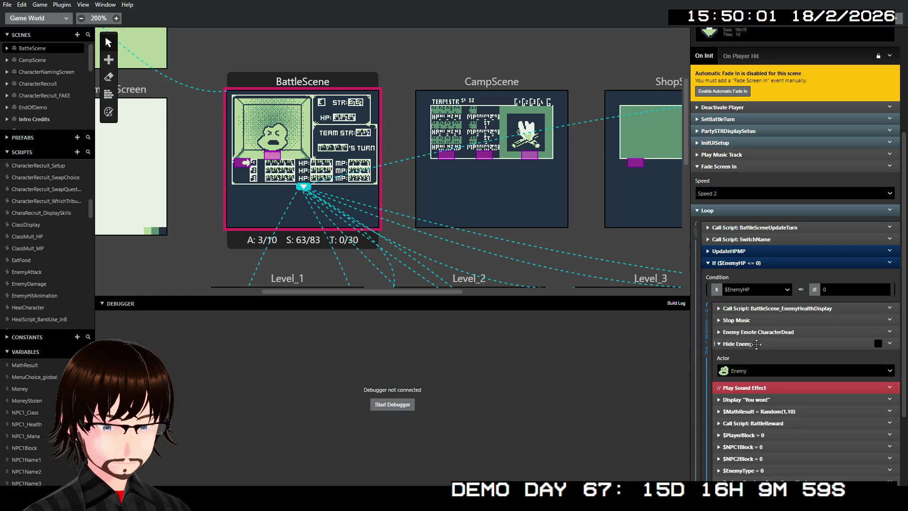
pyautogui.click(756, 344)
pyautogui.click(757, 344)
pyautogui.click(756, 344)
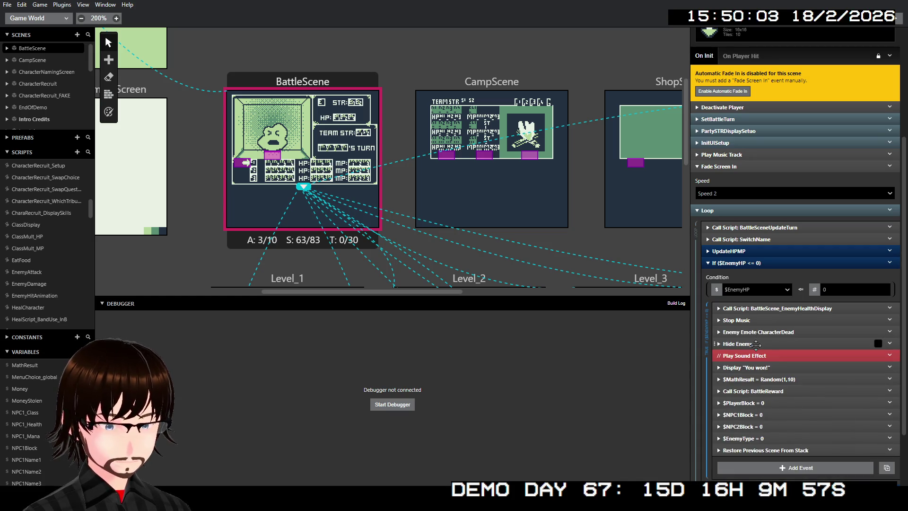
pyautogui.click(756, 344)
pyautogui.click(756, 344)
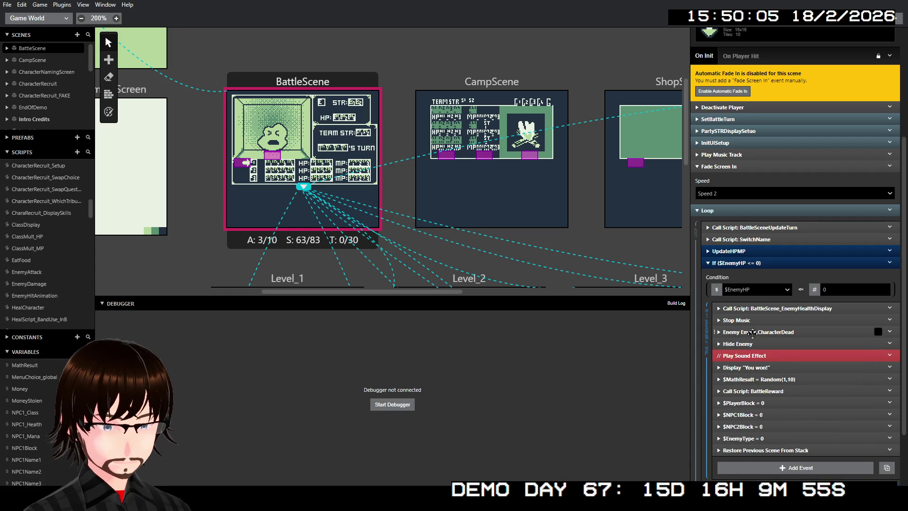
pyautogui.moveTo(756, 344); pyautogui.dragTo(762, 345)
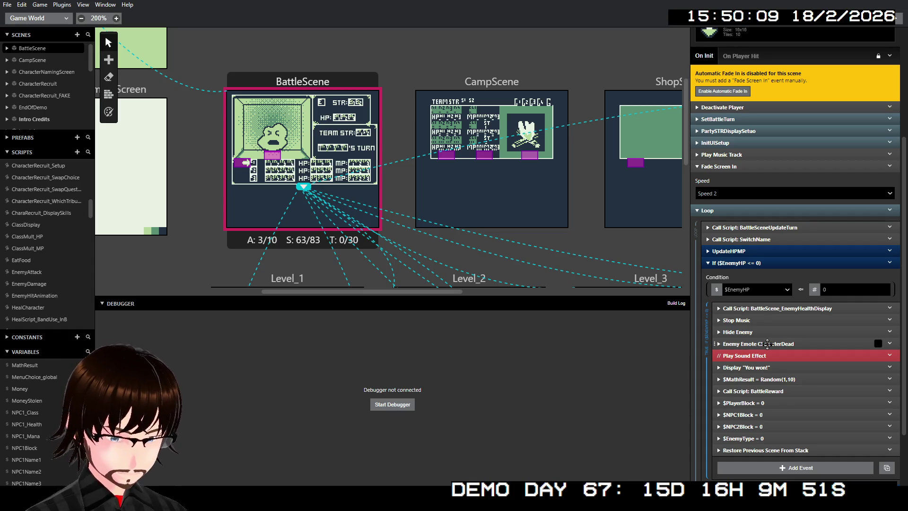
pyautogui.moveTo(767, 344); pyautogui.dragTo(768, 331)
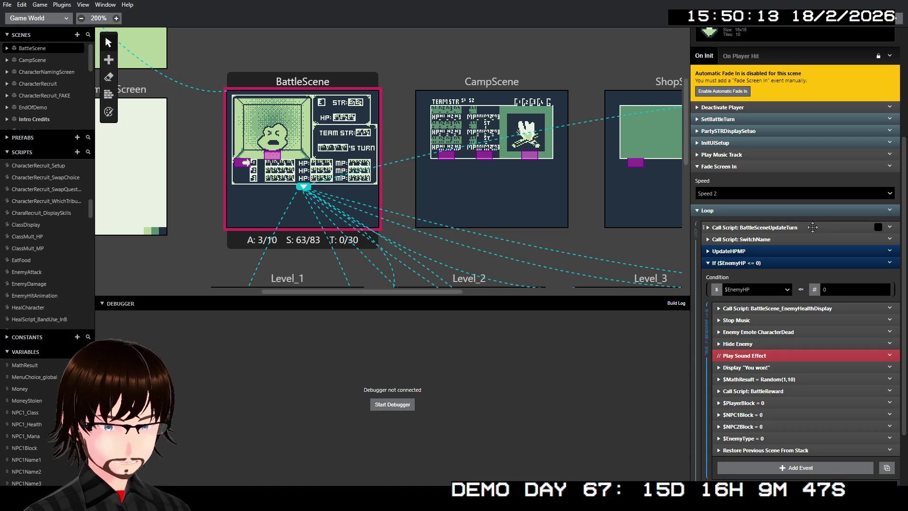
# Step: In the EnemyDamage script, disable the BattleScene_EnemyHealthDisplay call event
pyautogui.click(36, 284)
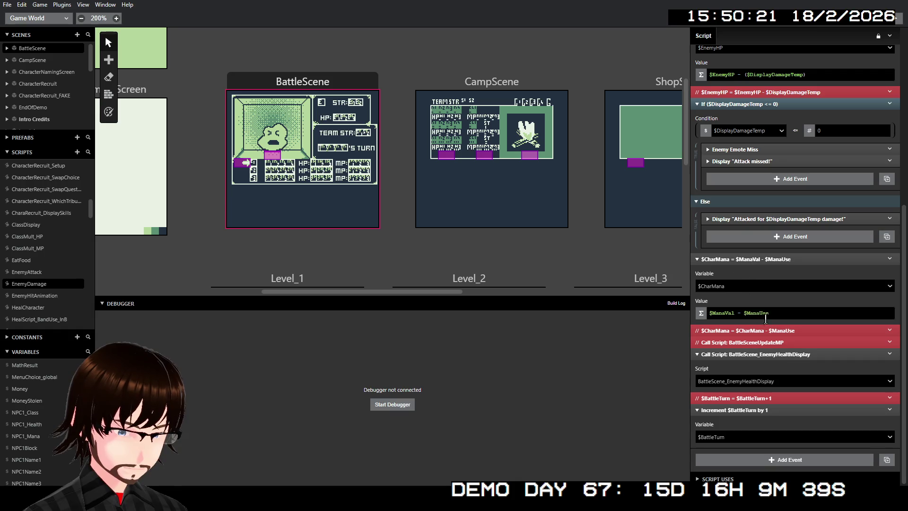
pyautogui.rightClick(782, 358)
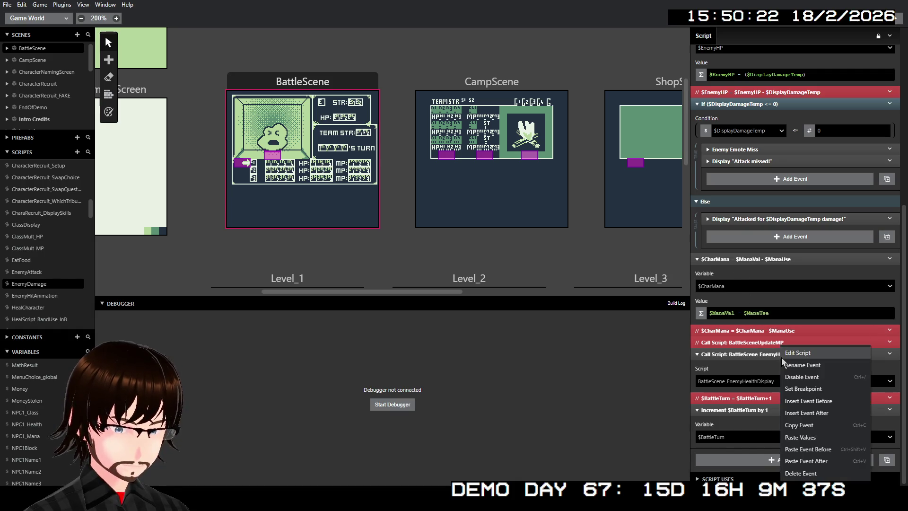
pyautogui.click(800, 375)
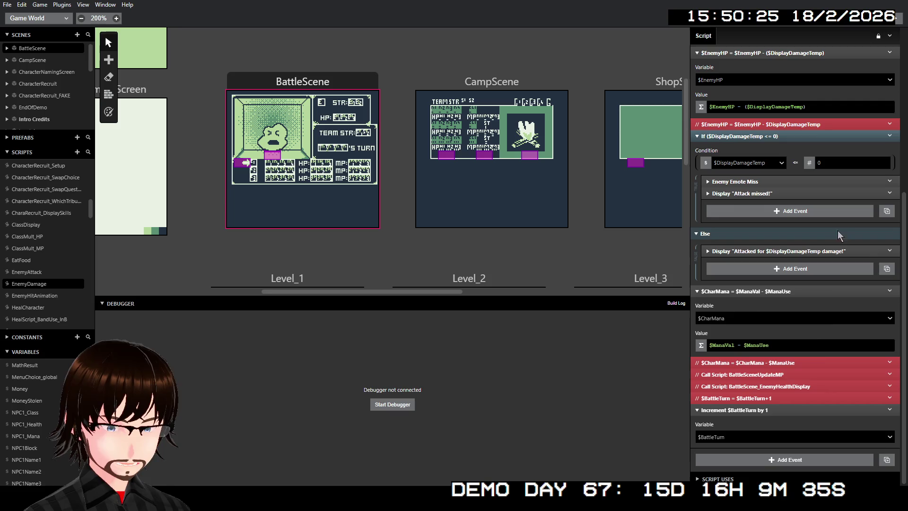
# Step: Delete the BattleSceneUpdateMP call and the disabled $CharMana subtraction event, then start the debugger
pyautogui.rightClick(770, 377)
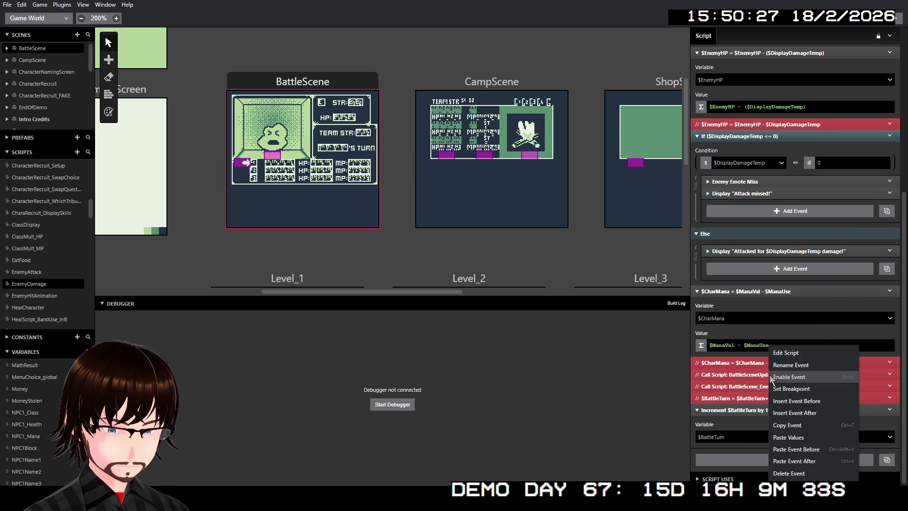
pyautogui.click(794, 476)
pyautogui.rightClick(784, 376)
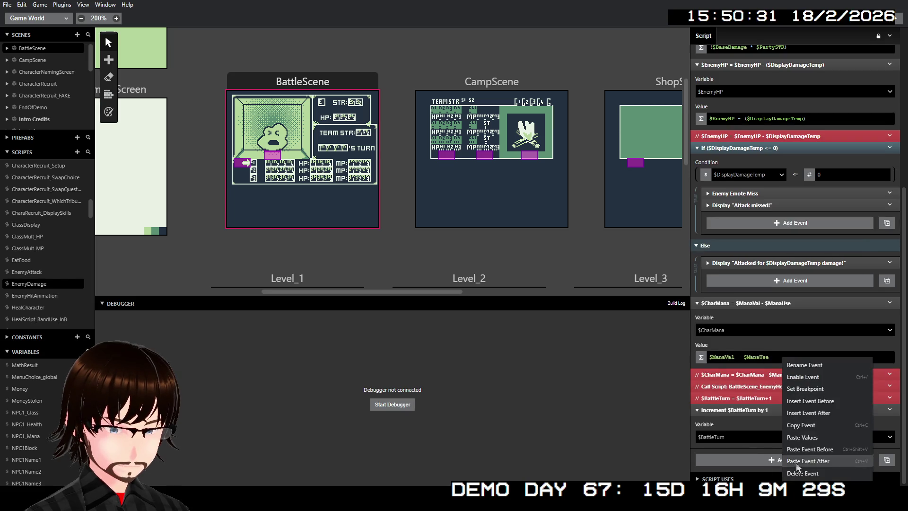
pyautogui.click(803, 473)
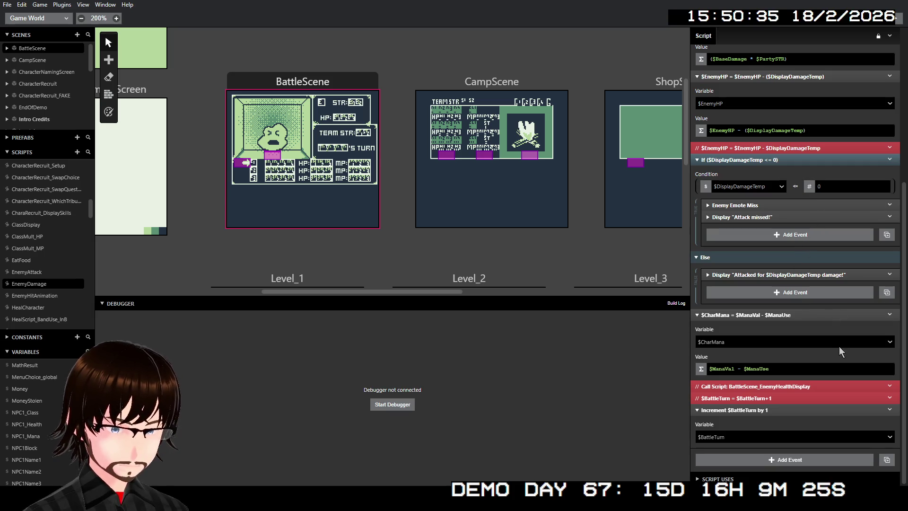
pyautogui.click(898, 22)
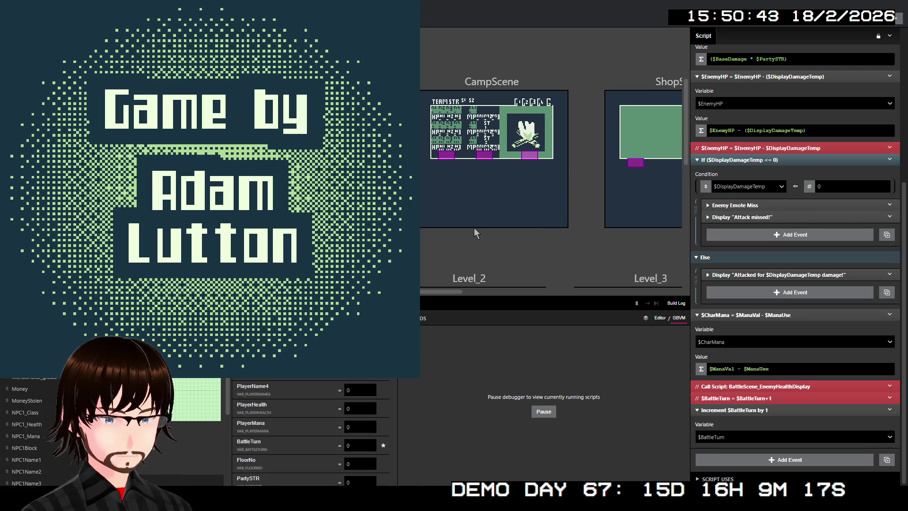
# Step: Start a new game and walk floor 1 to the stairs, moving on to floor 2
pyautogui.press('z')
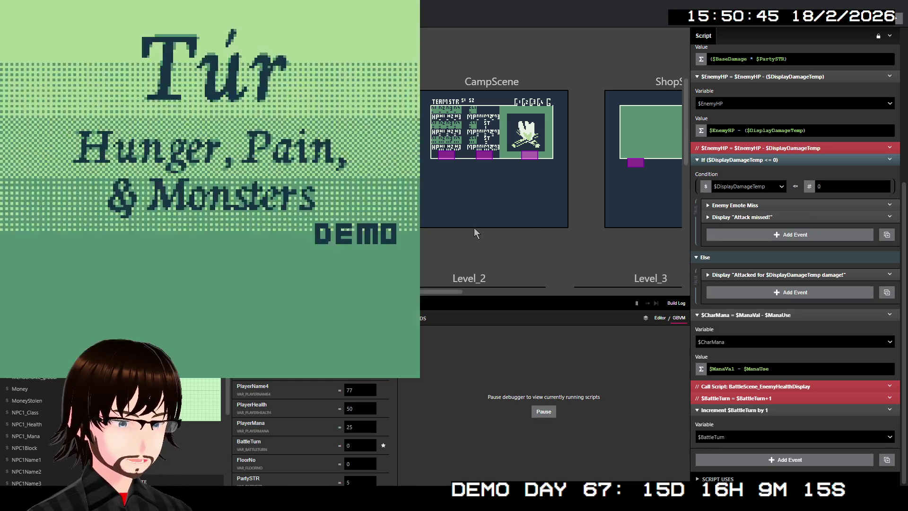
pyautogui.press('Up')
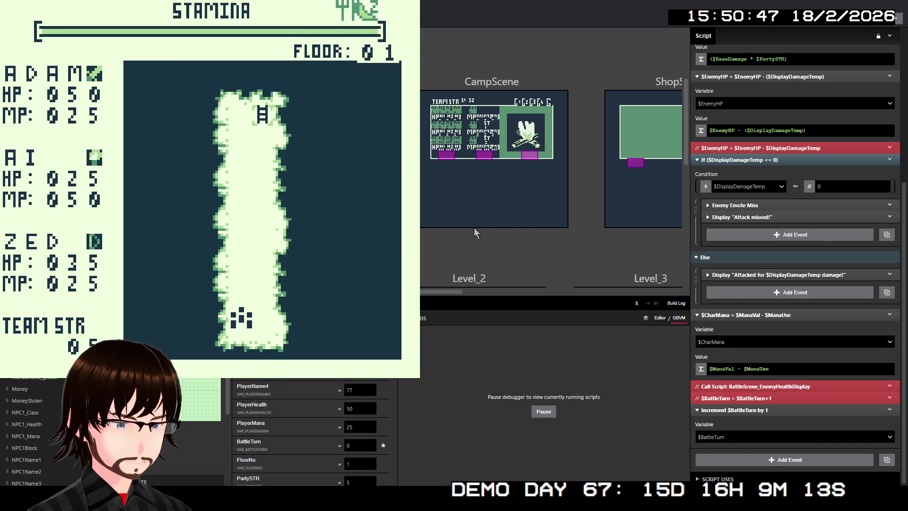
pyautogui.press('Up')
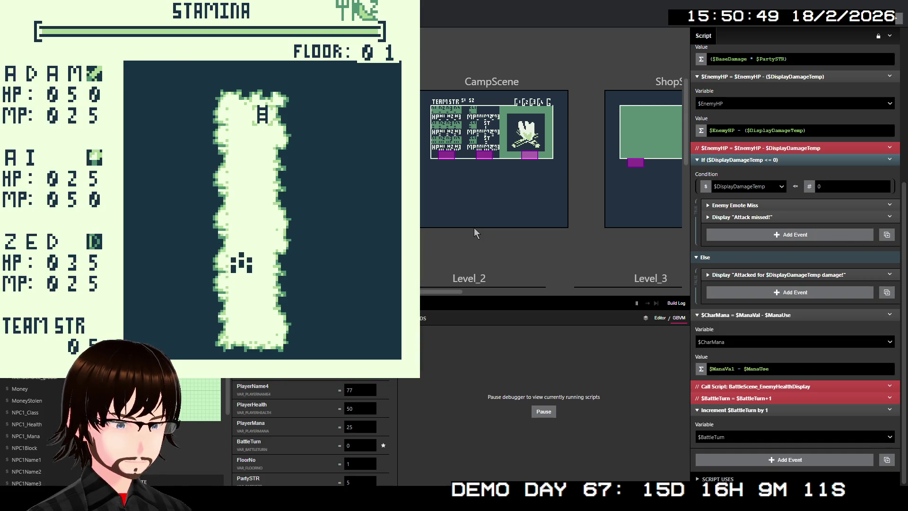
pyautogui.press('Up')
pyautogui.press('Up')
pyautogui.press('Up')
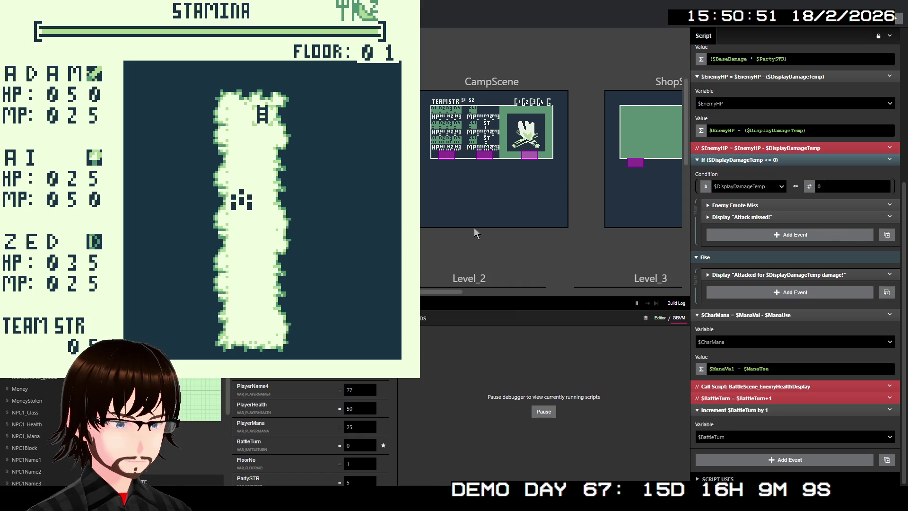
pyautogui.press('Up')
pyautogui.press('Up')
pyautogui.press('Up')
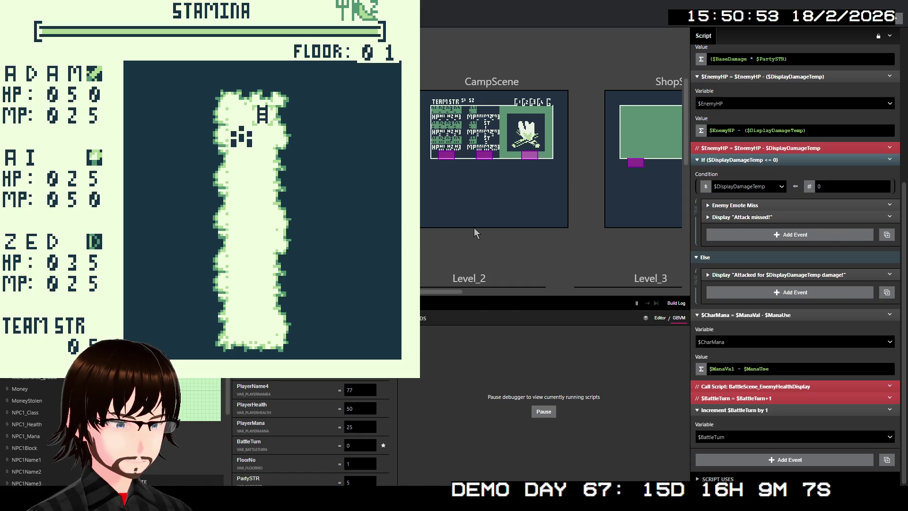
pyautogui.press('Right')
pyautogui.press('Up')
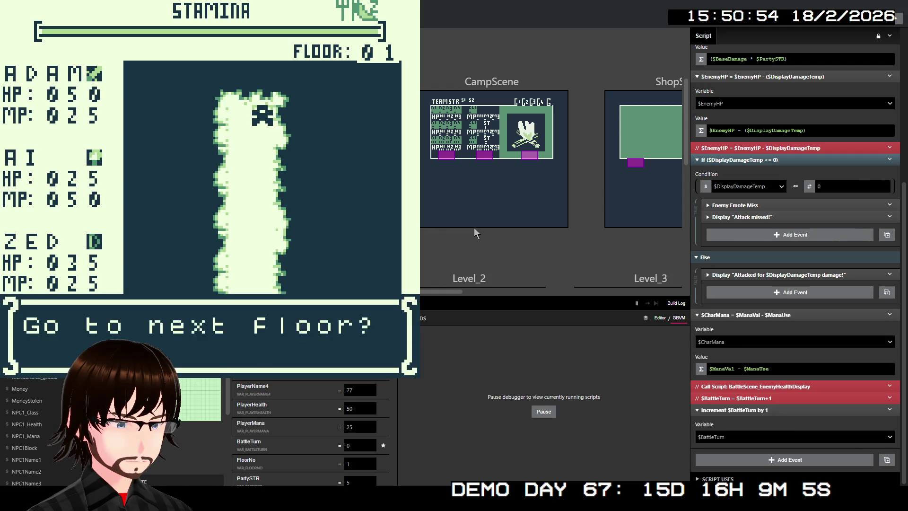
pyautogui.press('z')
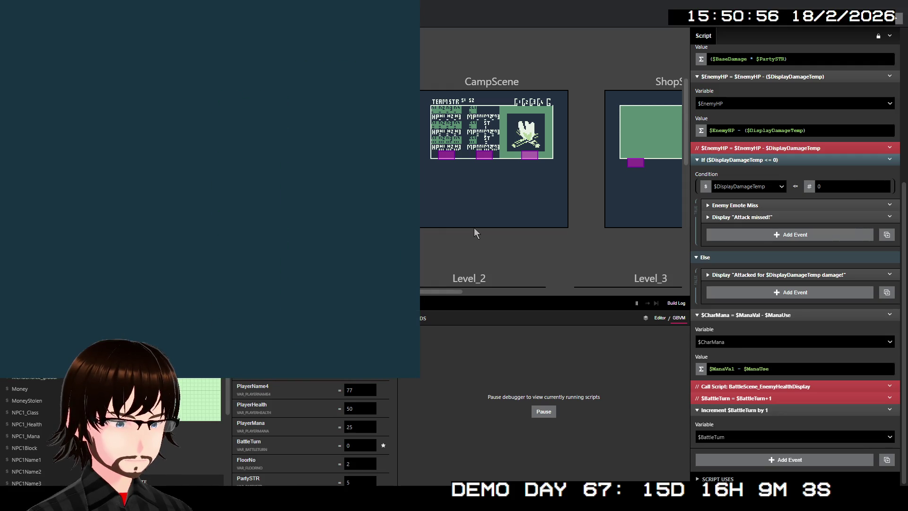
# Step: Walk left into an enemy, defeat it with TrueShot, and return to the map
pyautogui.press('Left')
pyautogui.press('Left')
pyautogui.press('Left')
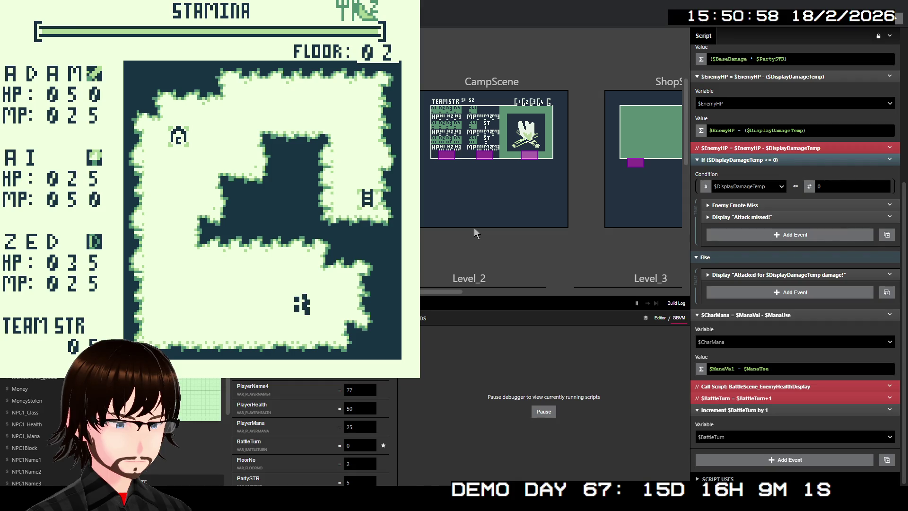
pyautogui.press('Left')
pyautogui.press('Left')
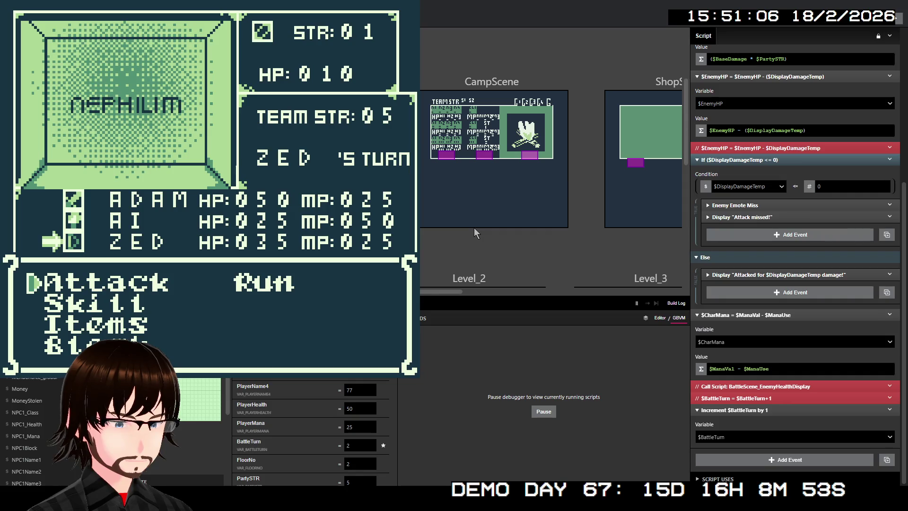
pyautogui.press('Down')
pyautogui.press('z')
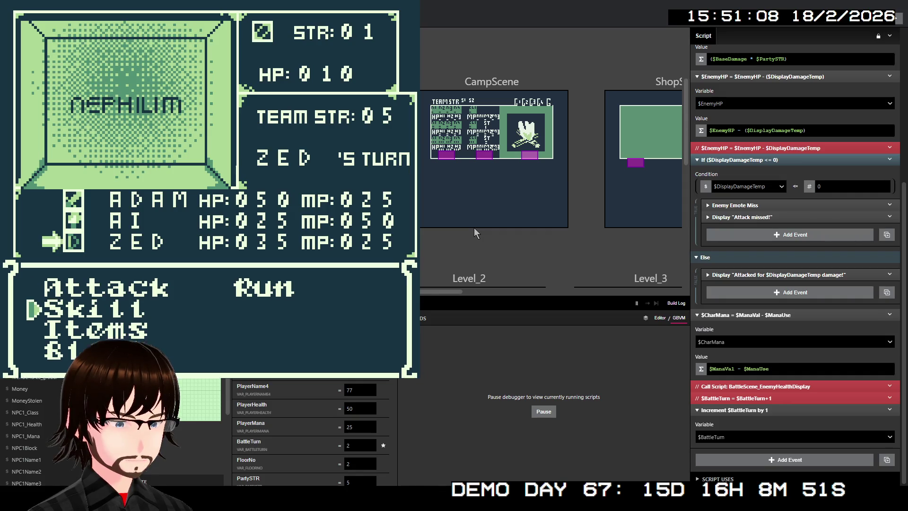
pyautogui.press('z')
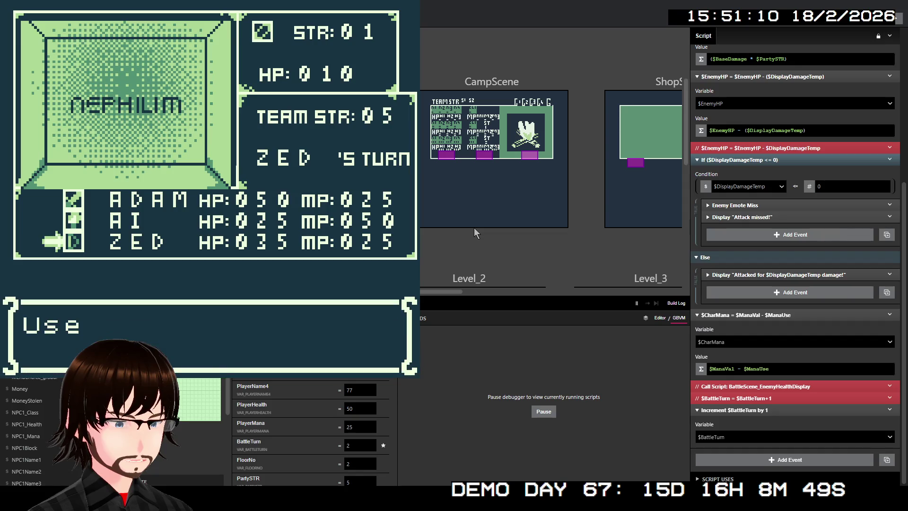
pyautogui.press('z')
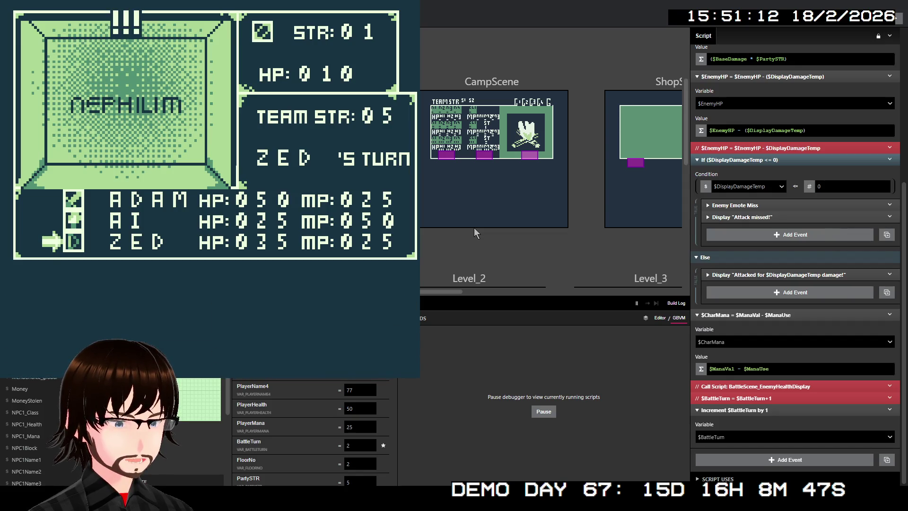
pyautogui.press('z')
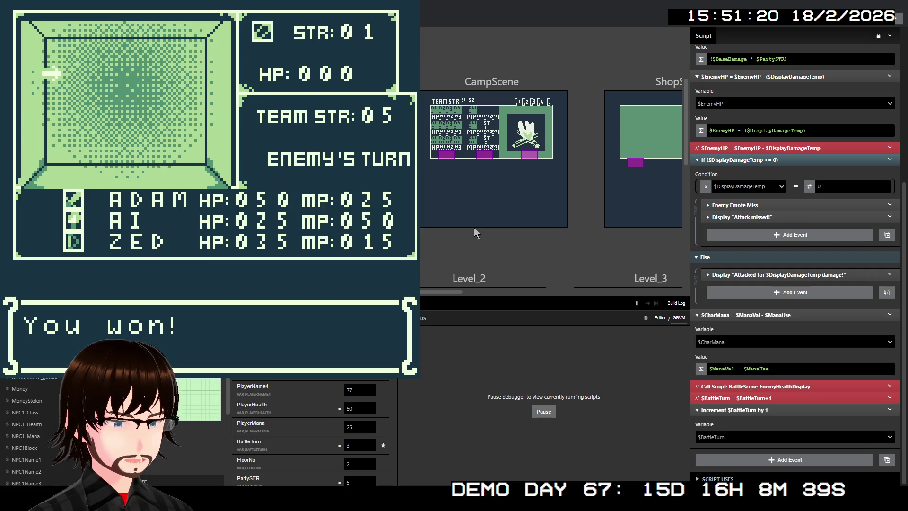
pyautogui.press('z')
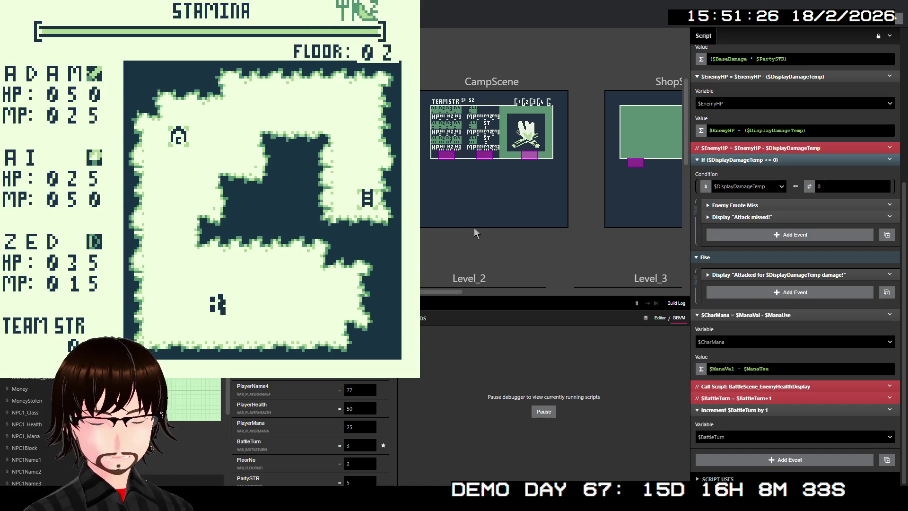
# Step: Enable the red BattleScene_EnemyHealthDisplay call again, then show BattleScene's startup events
pyautogui.rightClick(875, 385)
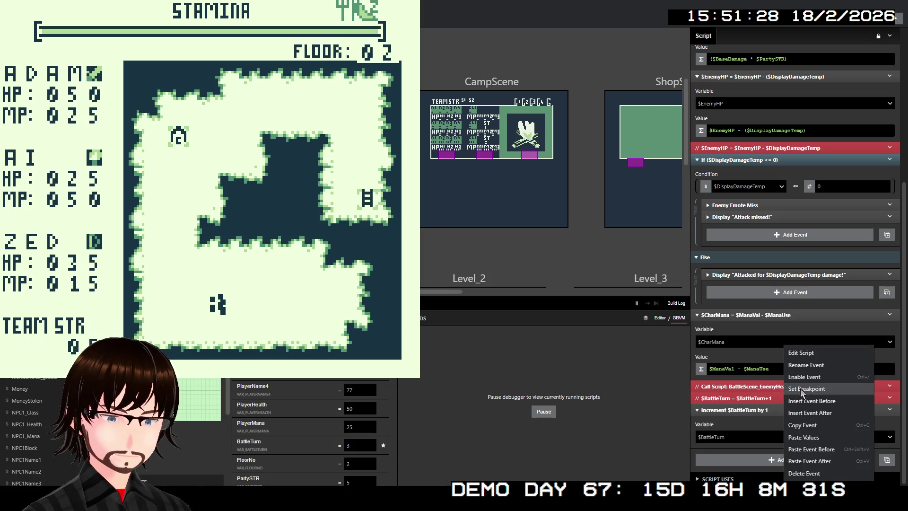
pyautogui.click(820, 376)
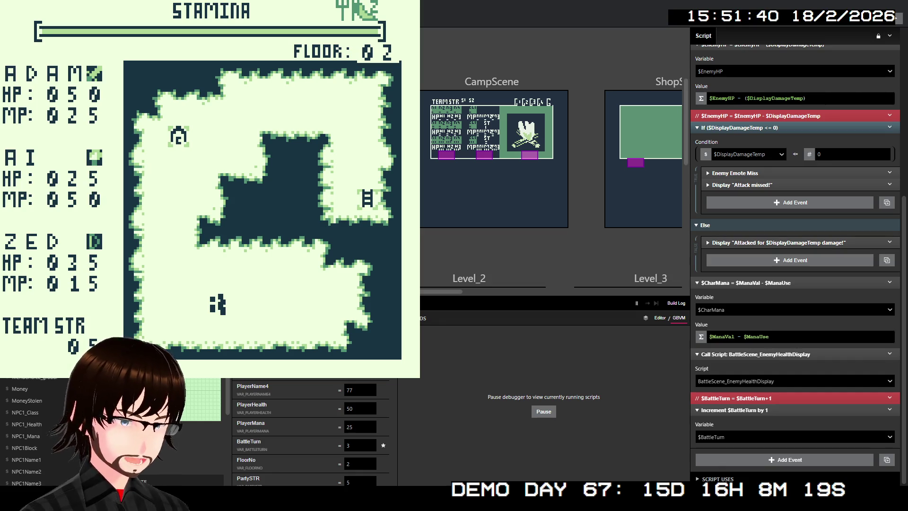
pyautogui.click(492, 189)
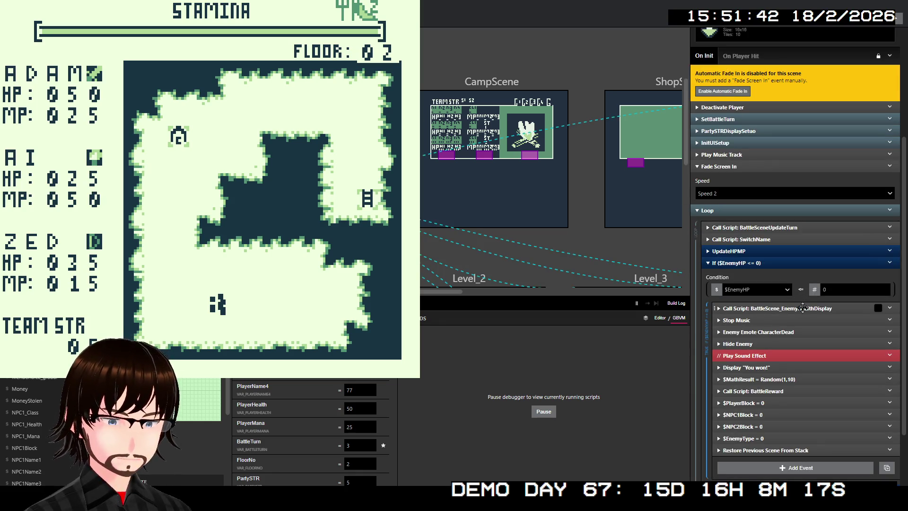
# Step: Drag the BattleScene_EnemyHealthDisplay call below UpdateHPMP, collapse the defeat check, and close the game
pyautogui.click(787, 307)
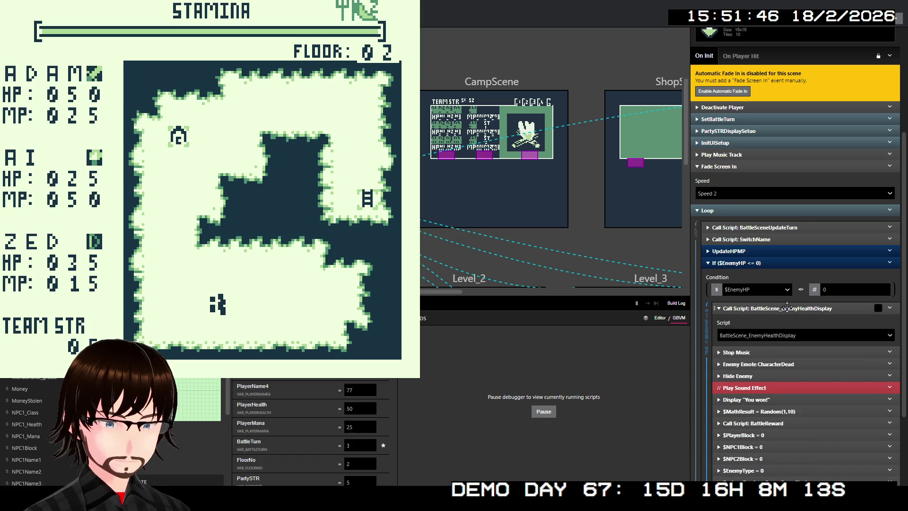
pyautogui.click(787, 308)
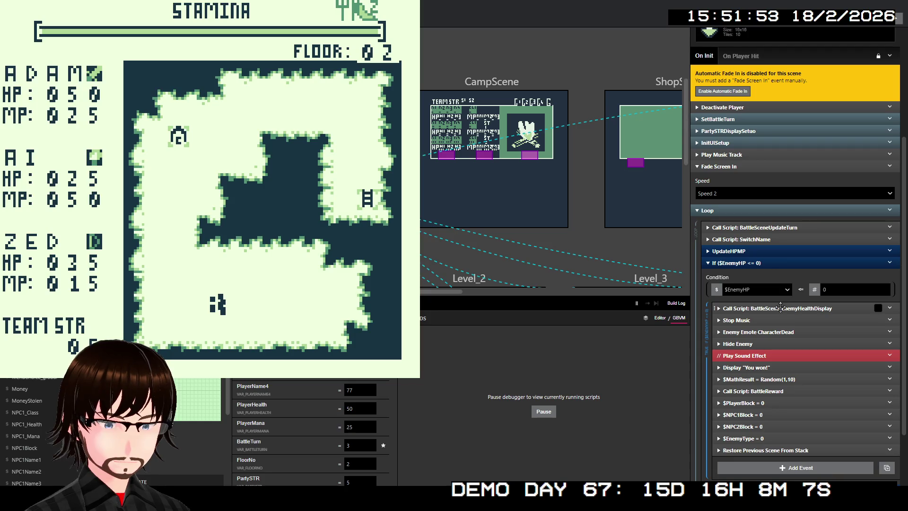
pyautogui.moveTo(780, 307); pyautogui.dragTo(788, 298)
pyautogui.moveTo(774, 265); pyautogui.dragTo(775, 266)
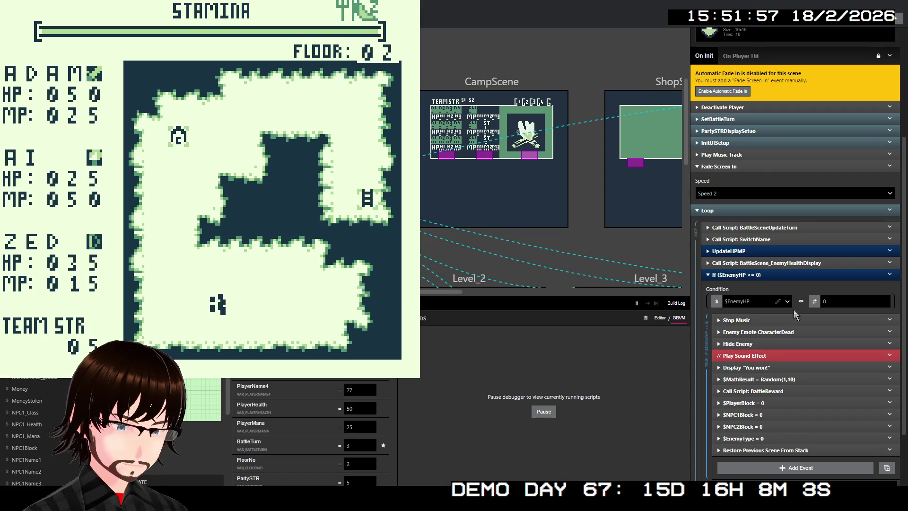
pyautogui.scroll(-3, 794, 309)
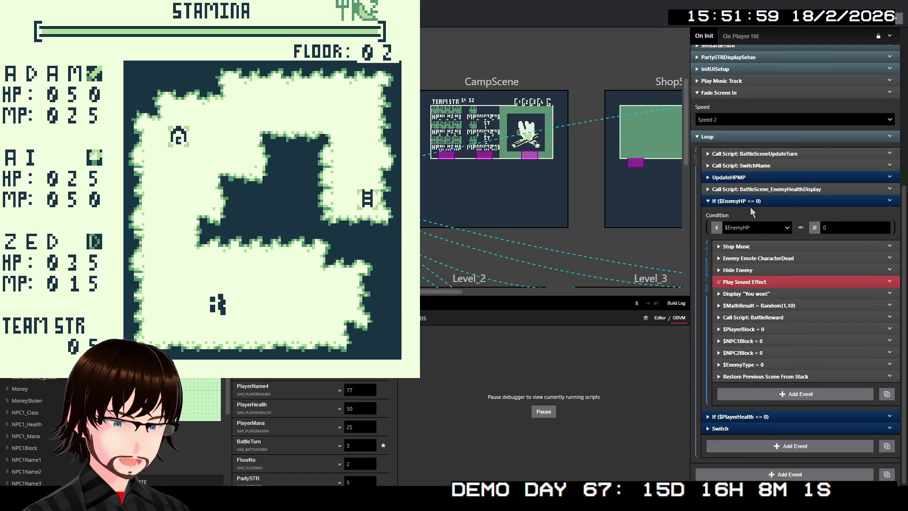
pyautogui.click(751, 203)
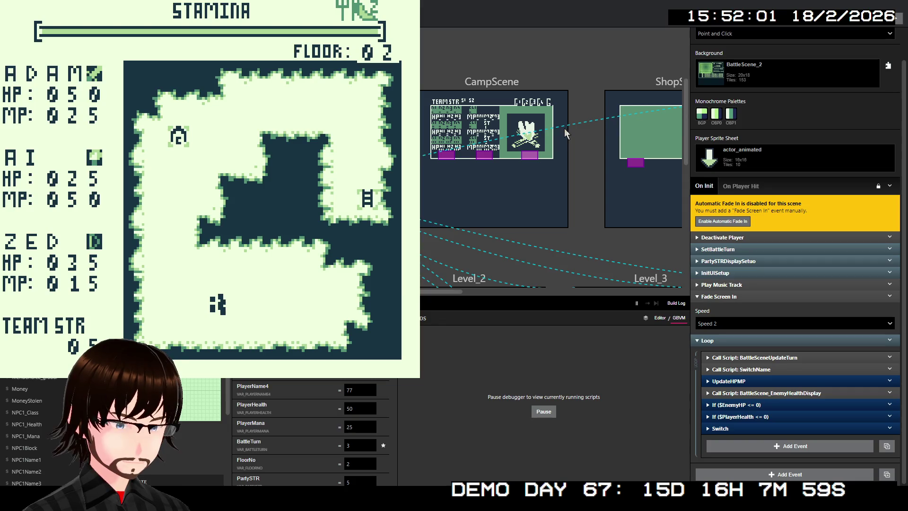
pyautogui.hotkey('ctrl', 'w')
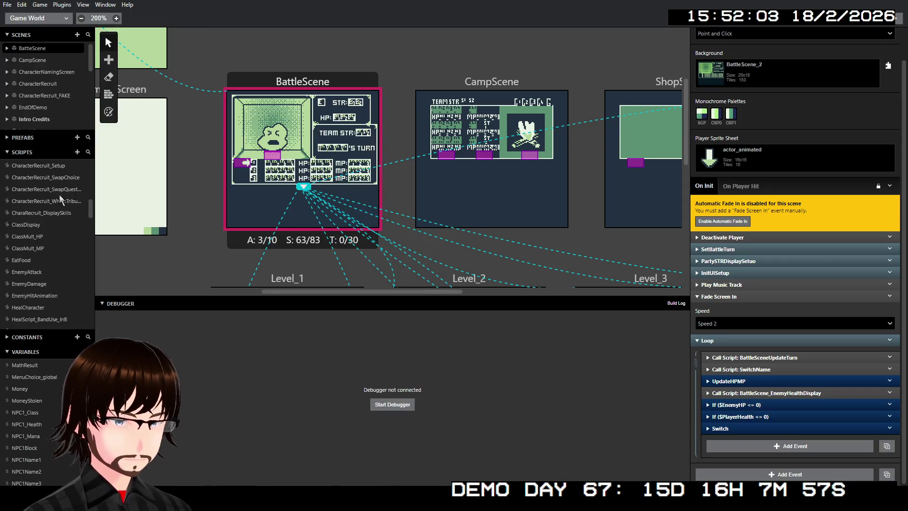
# Step: In EnemyDamage, disable the BattleScene_EnemyHealthDisplay call instead of deleting it, and rebuild with Ctrl+B
pyautogui.scroll(-2, 38, 270)
pyautogui.click(29, 237)
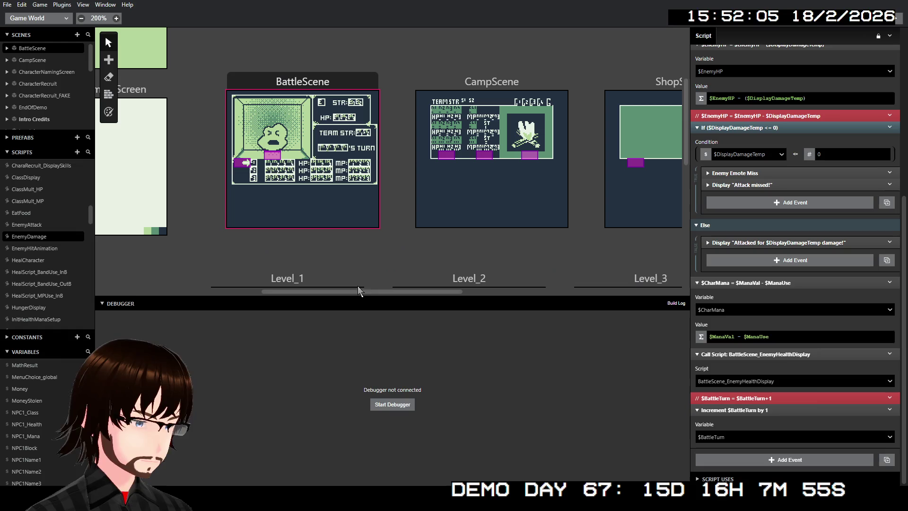
pyautogui.rightClick(761, 353)
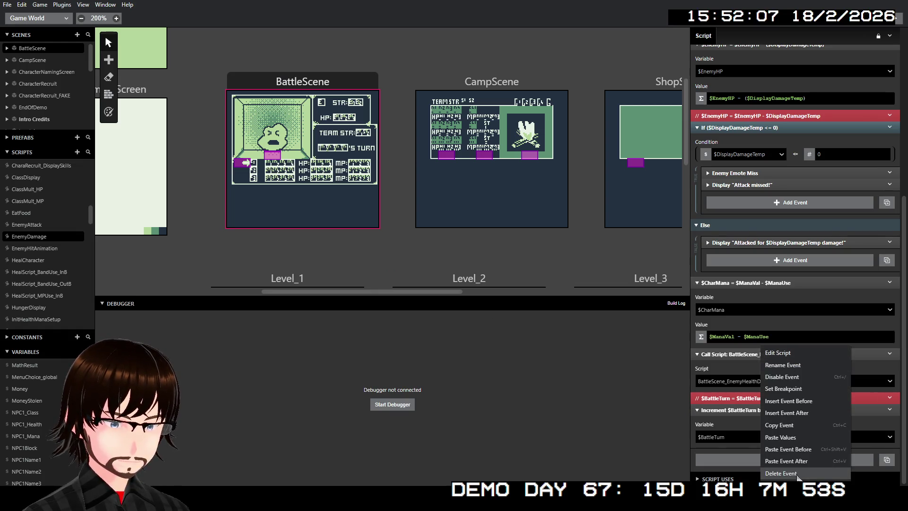
pyautogui.click(821, 473)
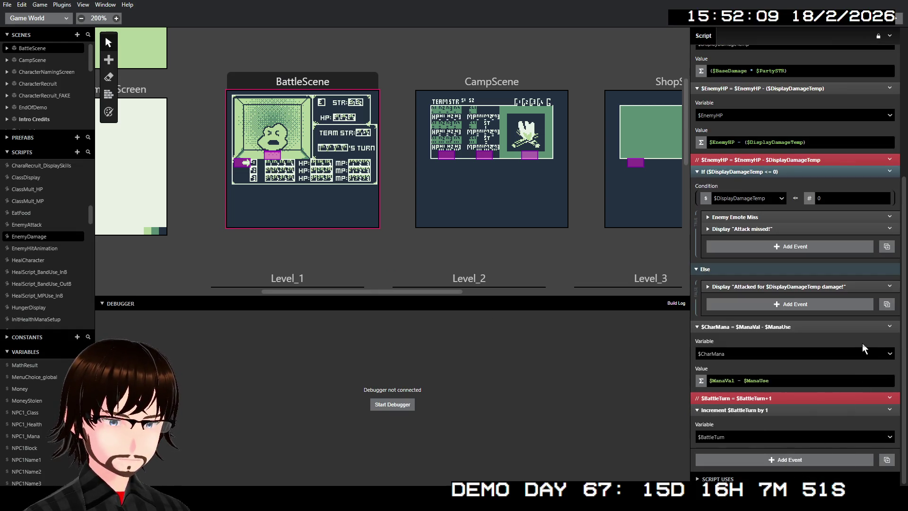
pyautogui.hotkey('ctrl', 'z')
pyautogui.rightClick(835, 352)
pyautogui.click(833, 377)
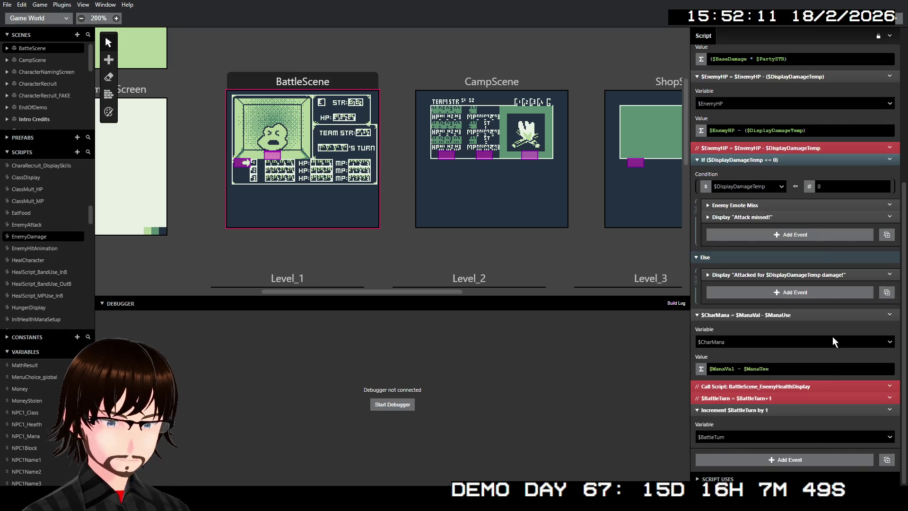
pyautogui.hotkey('ctrl', 'b')
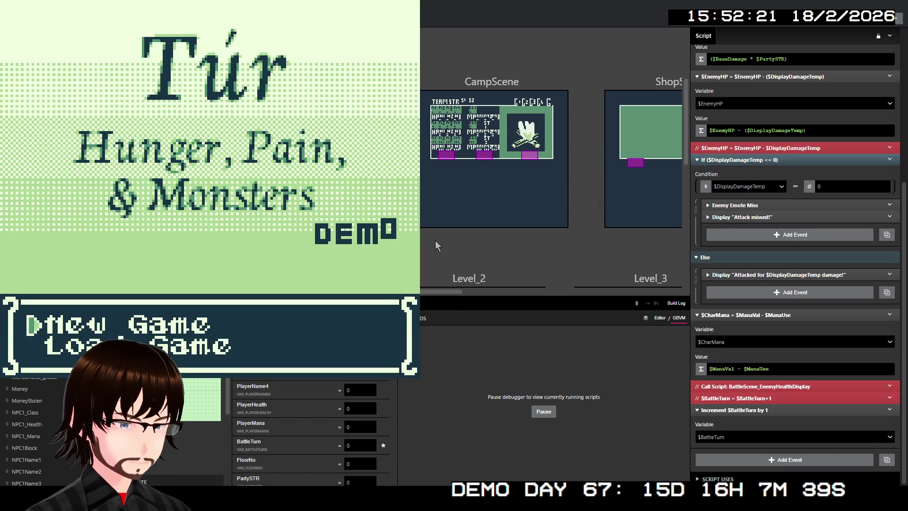
# Step: Start a new game, walk up floor 01 to the stairs, and choose Move on
pyautogui.press('z')
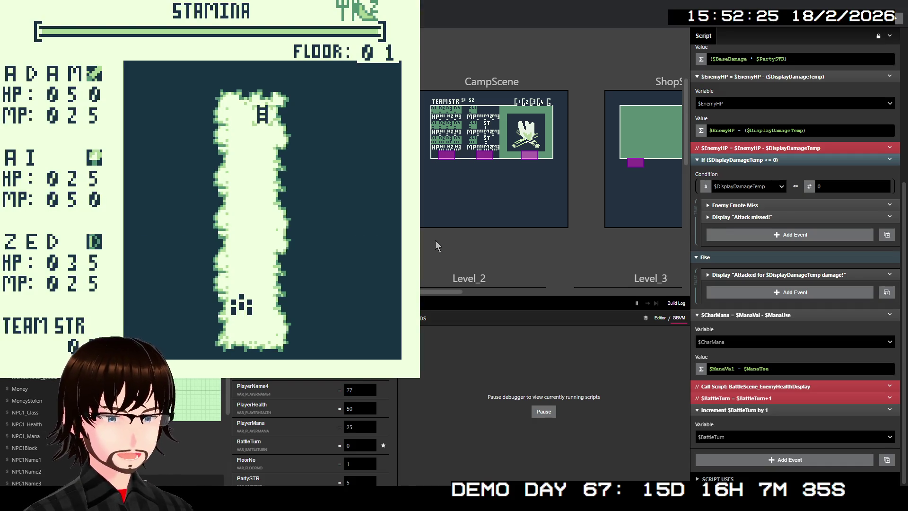
pyautogui.press('Up')
pyautogui.press('Up')
pyautogui.press('Up')
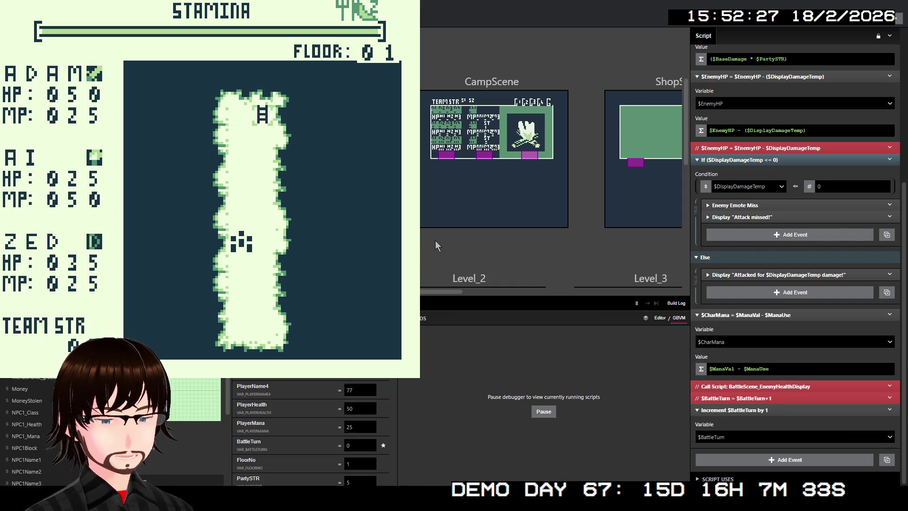
pyautogui.press('Up')
pyautogui.press('Up')
pyautogui.press('Up')
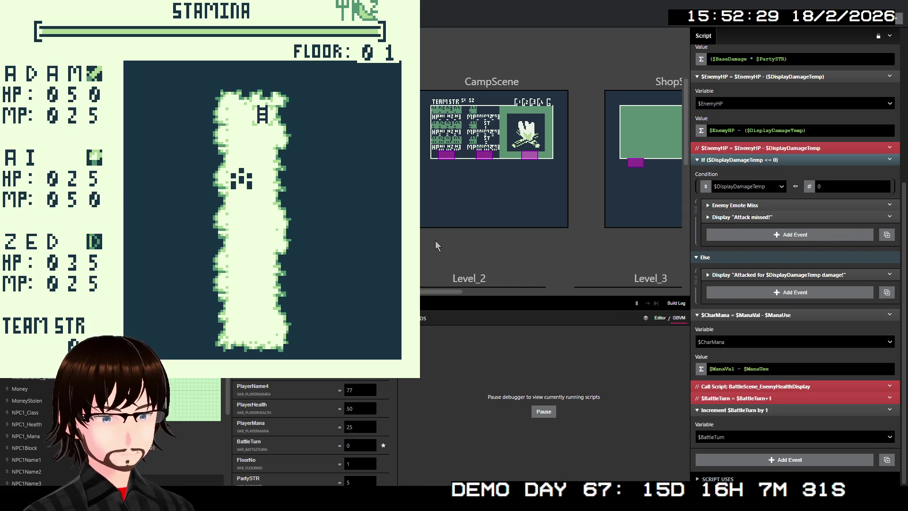
pyautogui.press('Up')
pyautogui.press('Up')
pyautogui.press('Right')
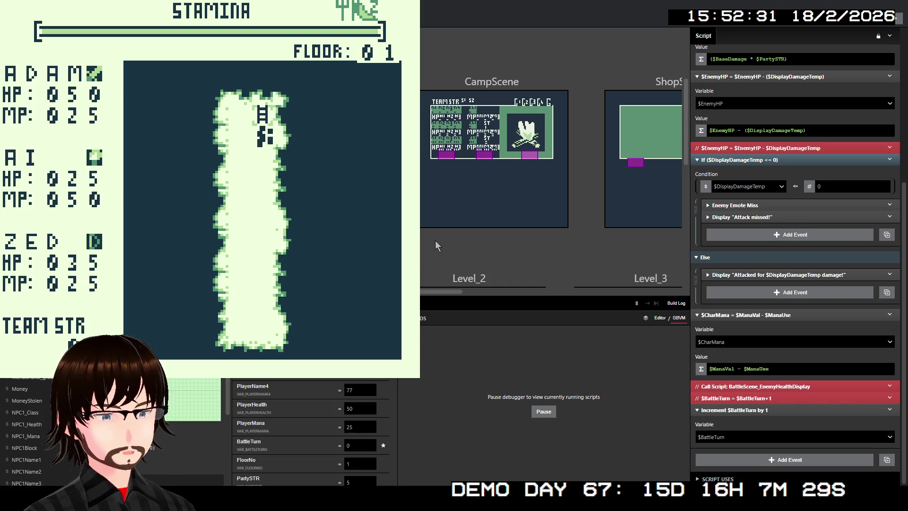
pyautogui.press('Up')
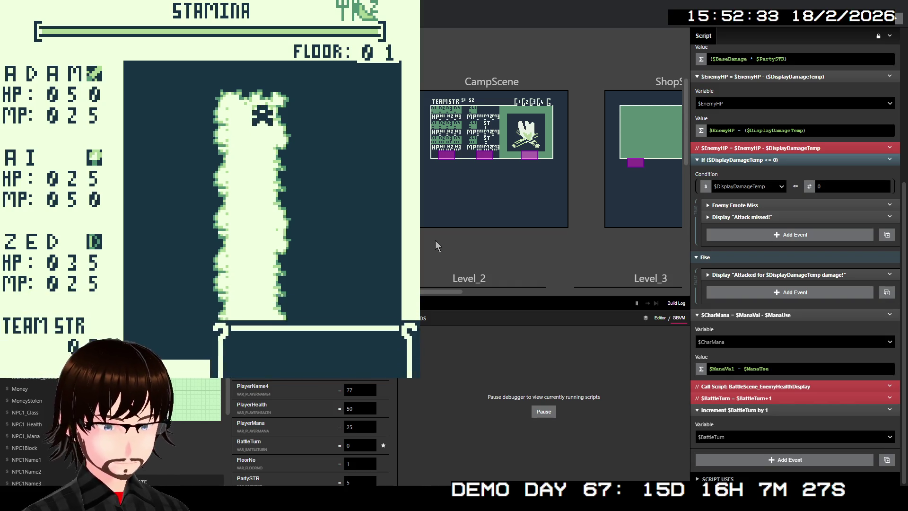
pyautogui.press('z')
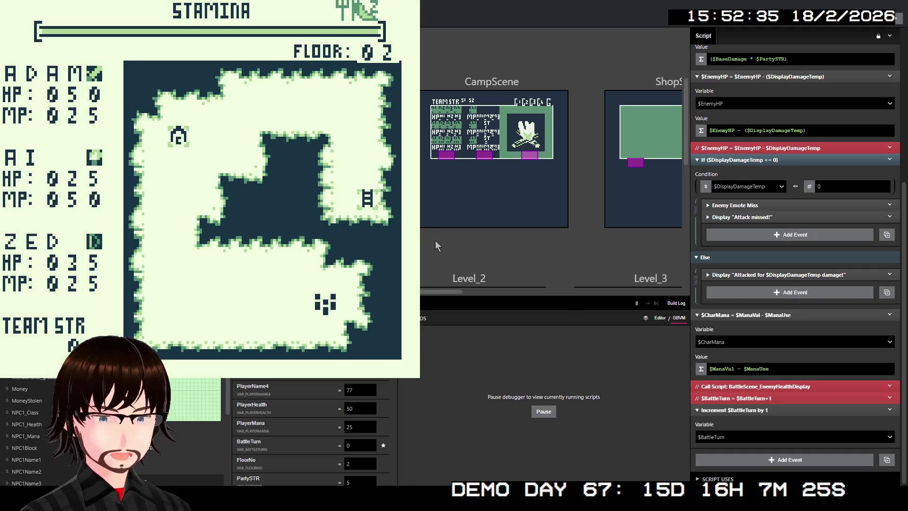
pyautogui.press('Left')
pyautogui.press('Left')
pyautogui.press('Left')
pyautogui.press('Left')
pyautogui.press('Left')
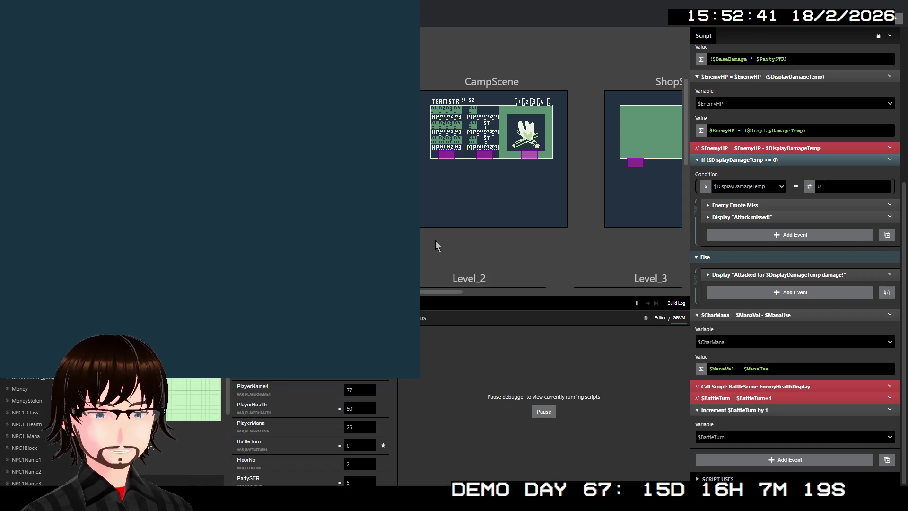
# Step: Defeat the Troll with ADAM's Frenzy skill for 250 damage and collect the 32G reward
pyautogui.press('Down')
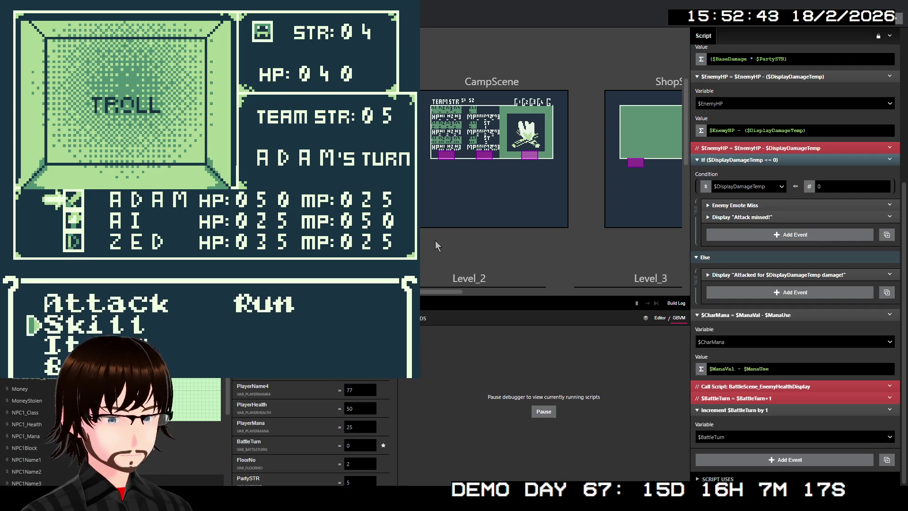
pyautogui.press('z')
pyautogui.press('Down')
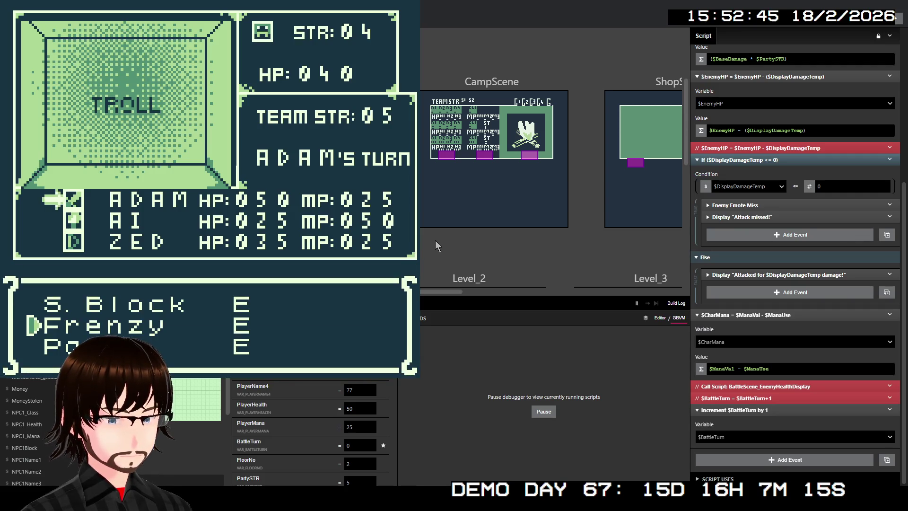
pyautogui.press('z')
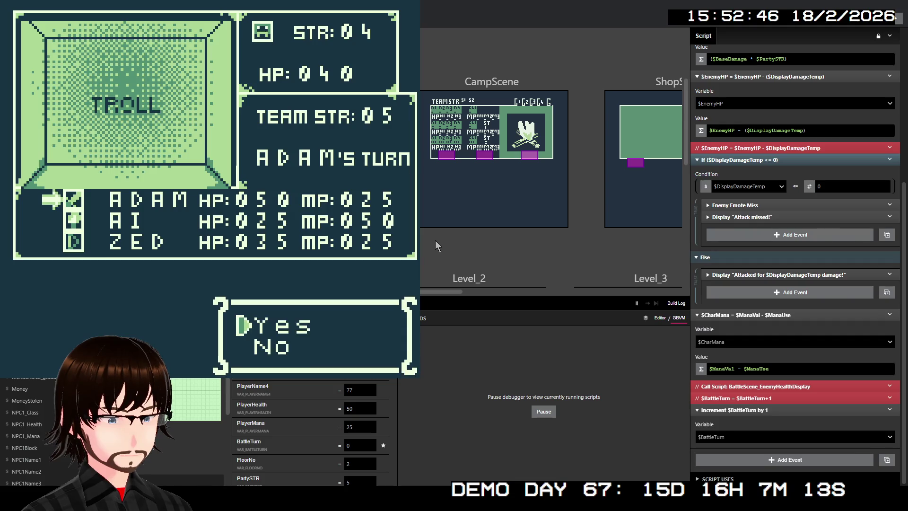
pyautogui.press('z')
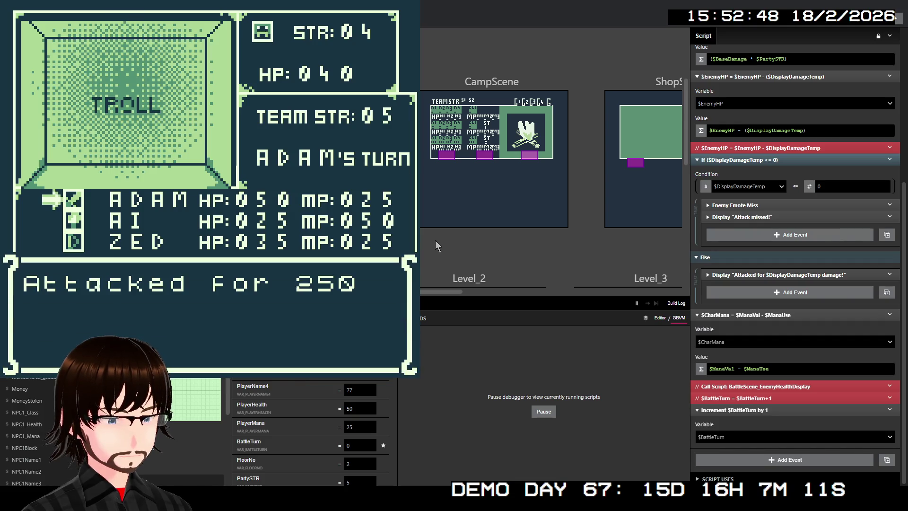
pyautogui.press('z')
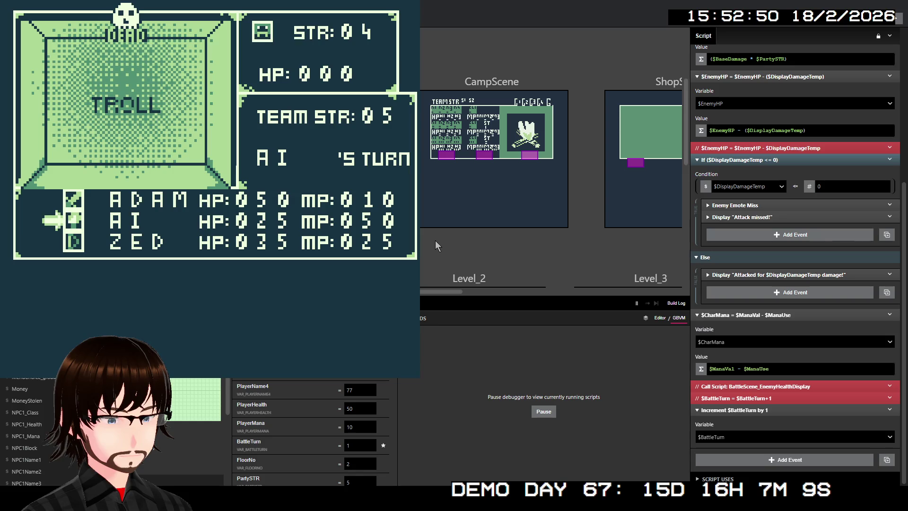
pyautogui.press('z')
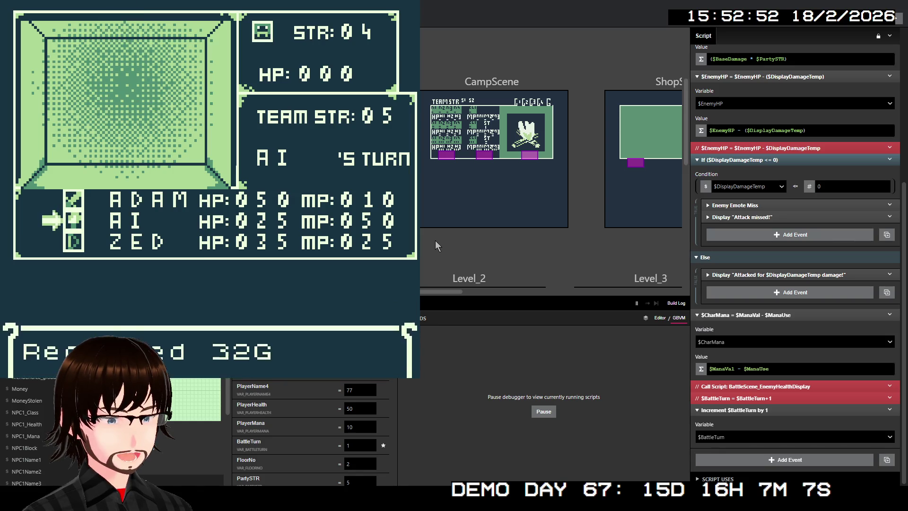
pyautogui.press('z')
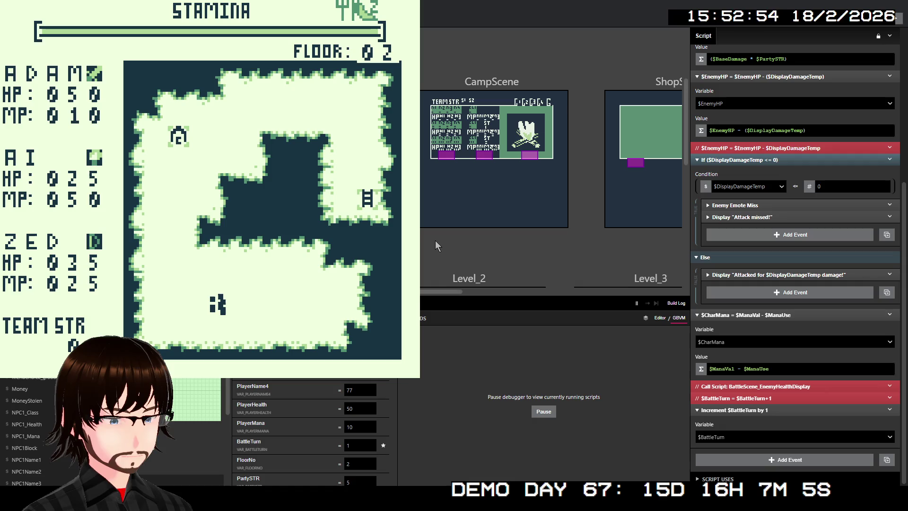
# Step: Walk into a Fallen Angel and defeat it with AI's Ice spell for 100 damage
pyautogui.press('Right')
pyautogui.press('Left')
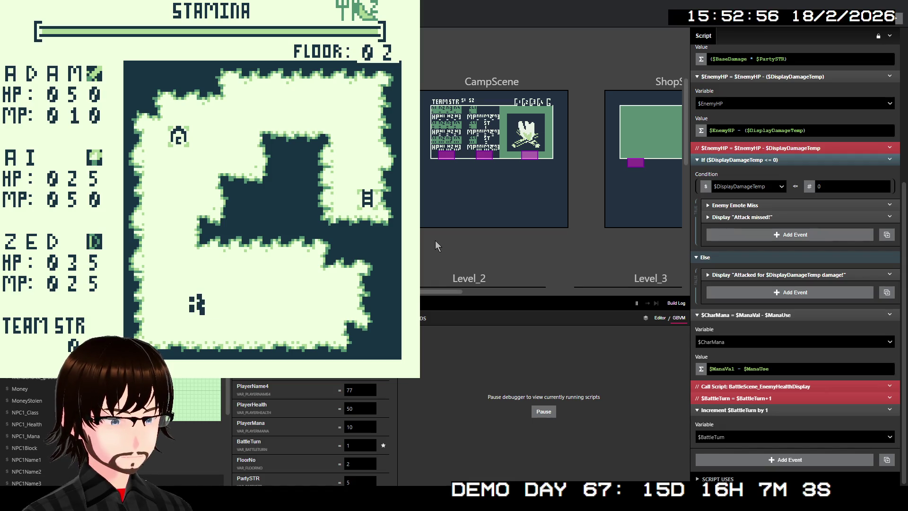
pyautogui.press('Left')
pyautogui.press('Up')
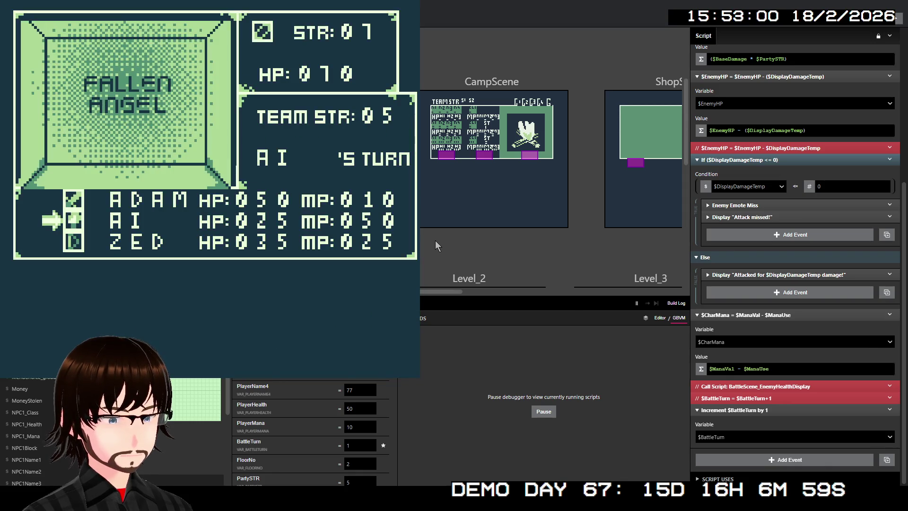
pyautogui.press('Down')
pyautogui.press('z')
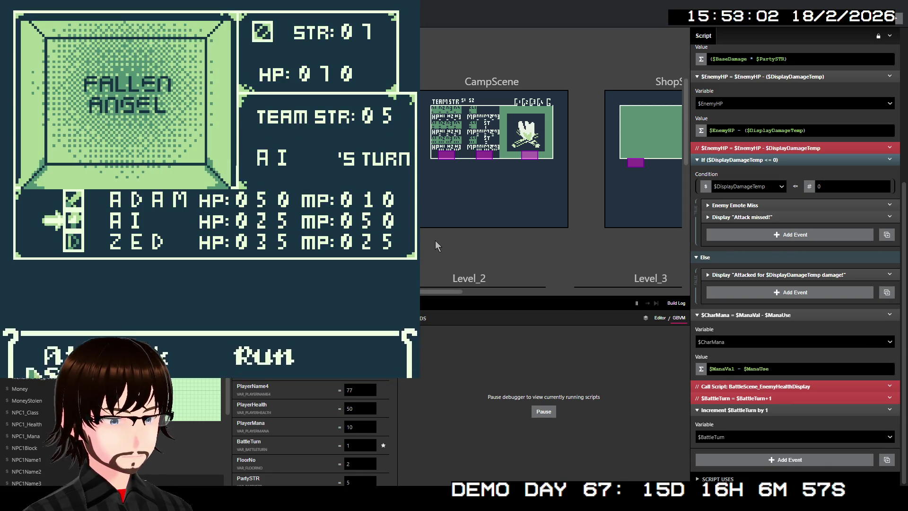
pyautogui.press('Down')
pyautogui.press('z')
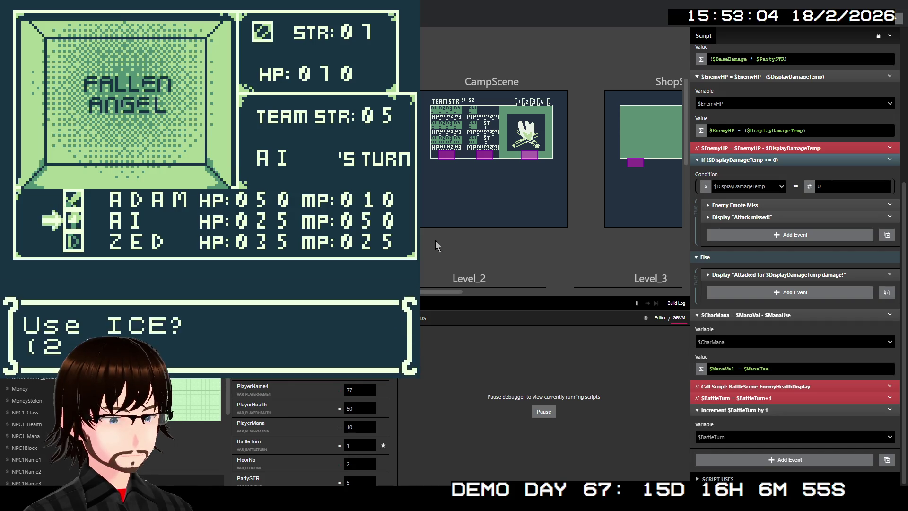
pyautogui.press('z')
pyautogui.press('z')
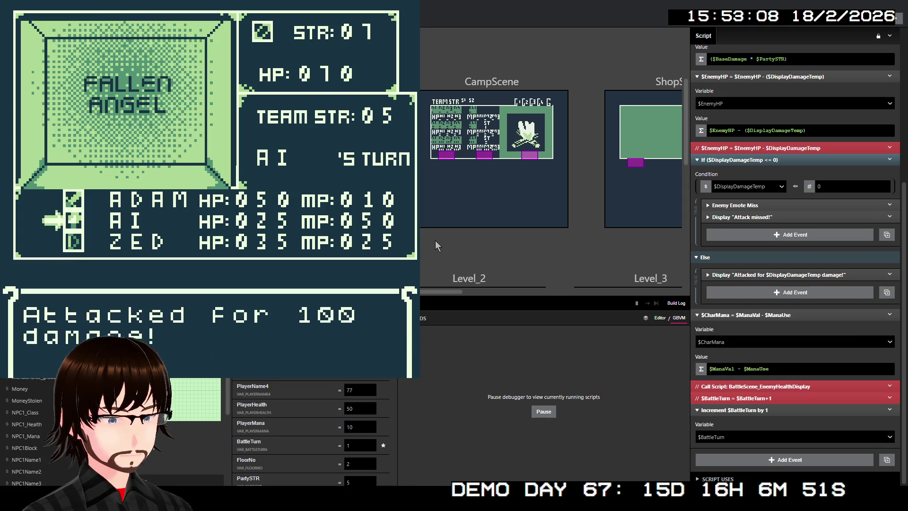
pyautogui.press('z')
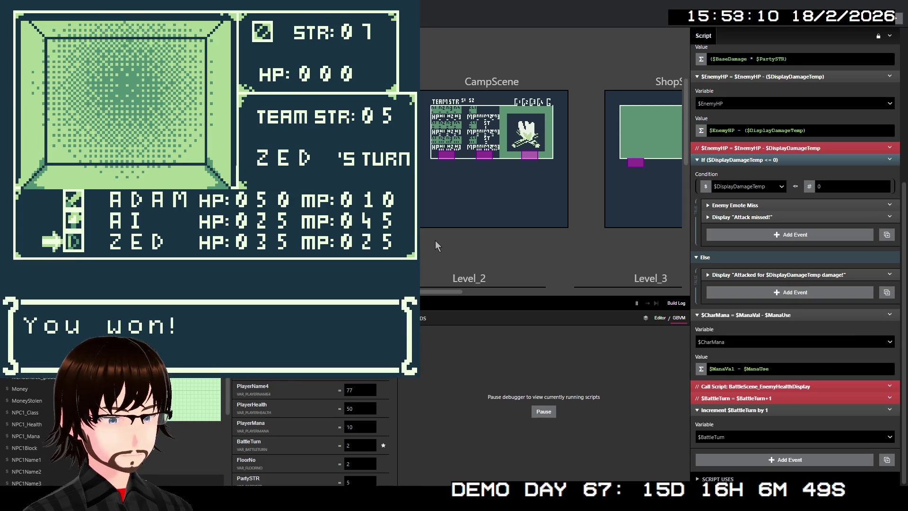
pyautogui.press('z')
pyautogui.press('z')
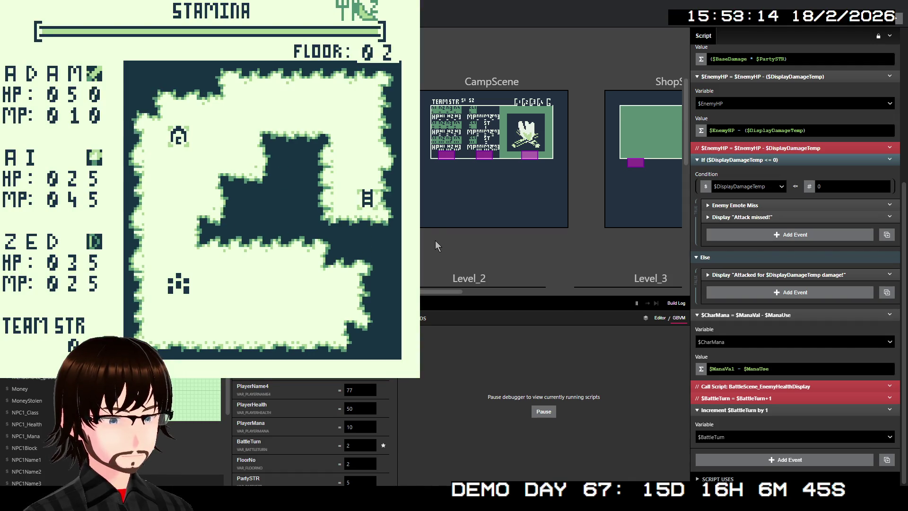
pyautogui.press('Right')
# Step: Walk into a Fallen Angel encounter and have ADAM and AI both choose Block
pyautogui.press('Left')
pyautogui.press('Up')
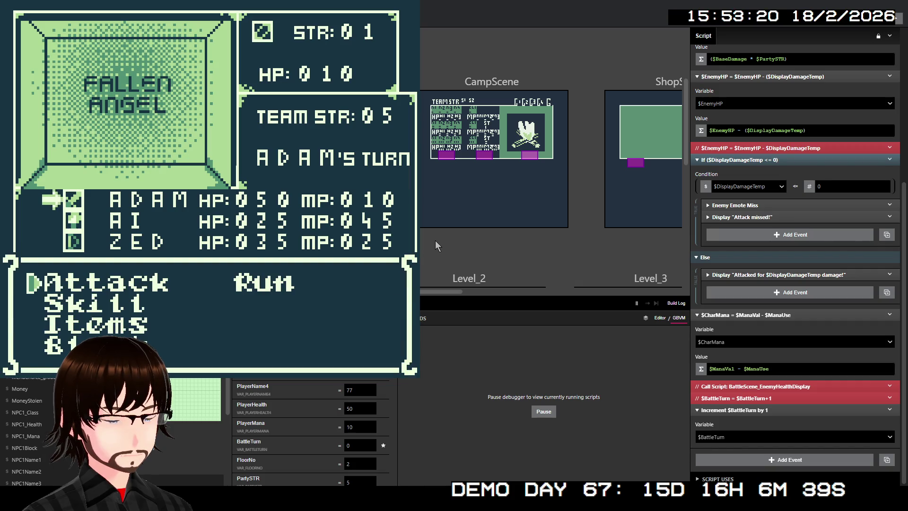
pyautogui.press('Down')
pyautogui.press('Down')
pyautogui.press('Down')
pyautogui.press('z')
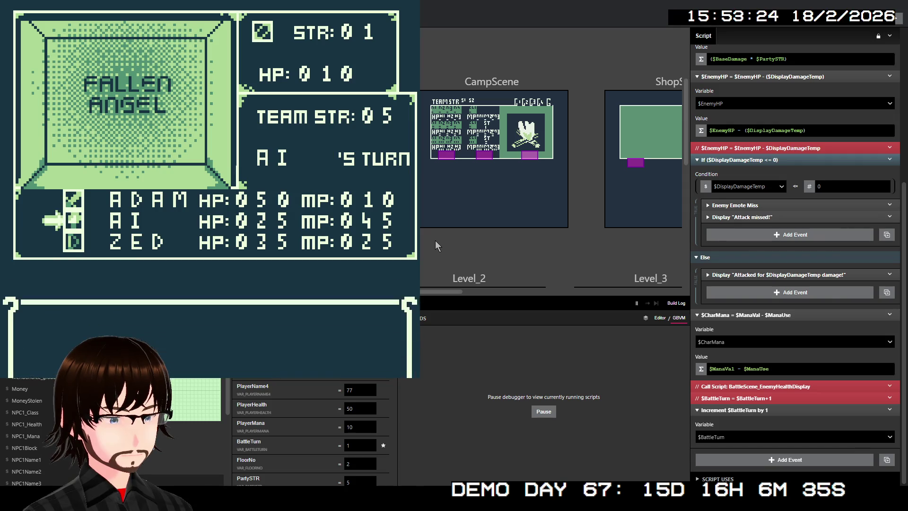
pyautogui.press('Down')
pyautogui.press('Down')
pyautogui.press('Down')
pyautogui.press('z')
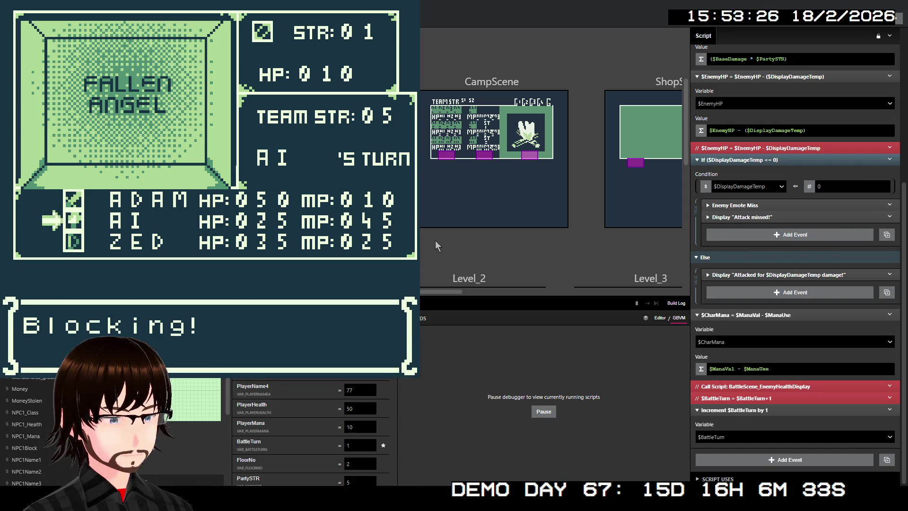
# Step: Have ZED's attack skill deal 100 damage, then clear the victory and 9G reward messages
pyautogui.press('Down')
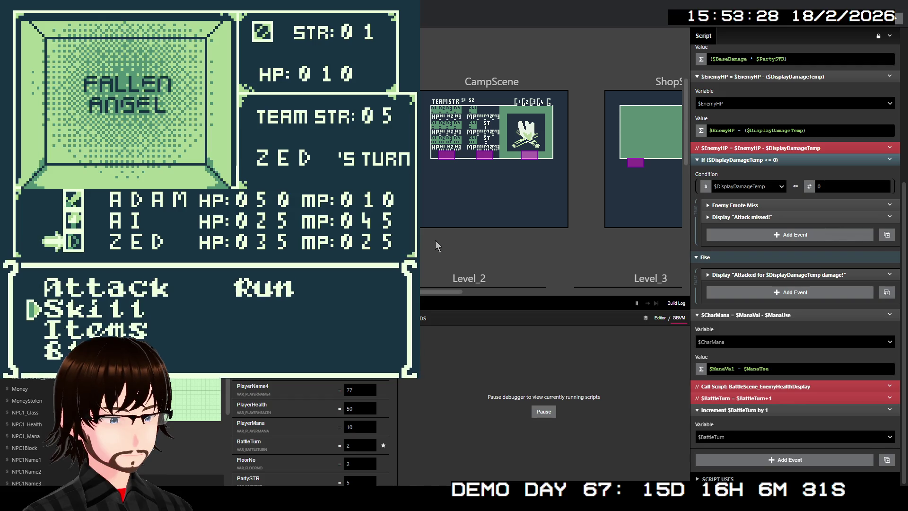
pyautogui.press('z')
pyautogui.press('z')
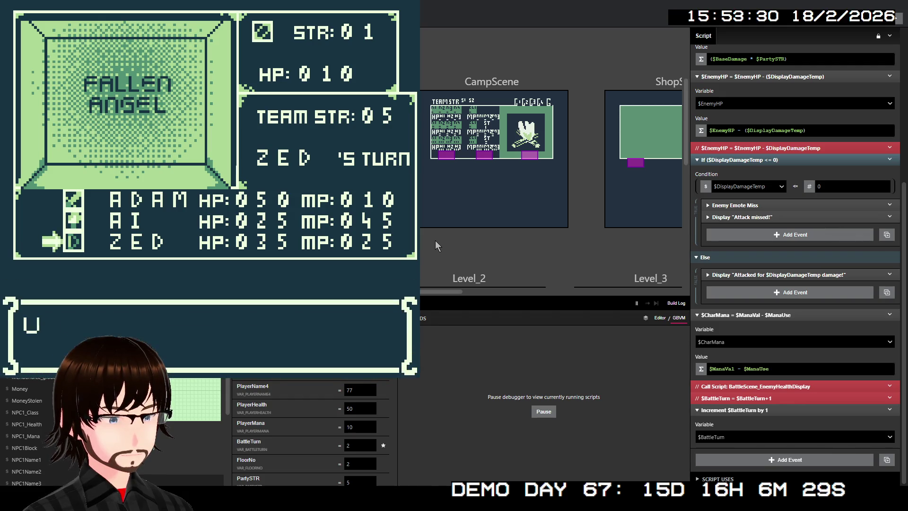
pyautogui.press('z')
pyautogui.press('z')
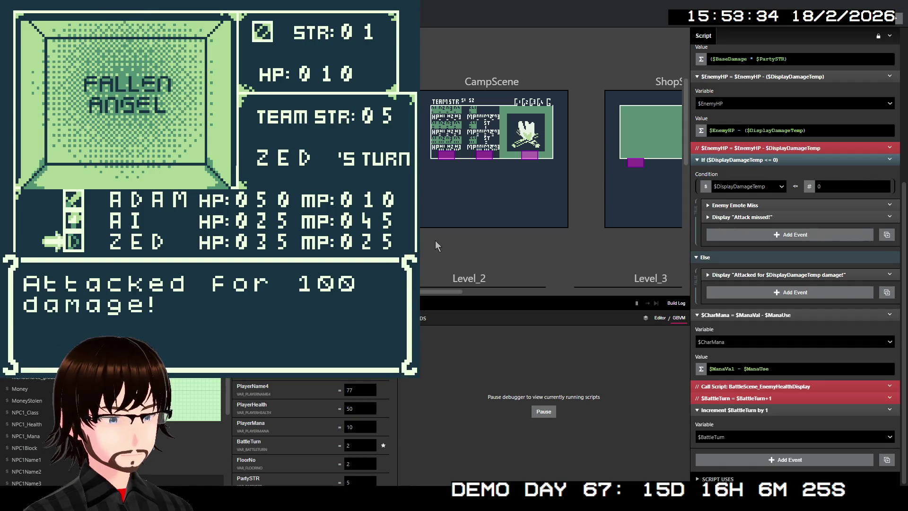
pyautogui.press('z')
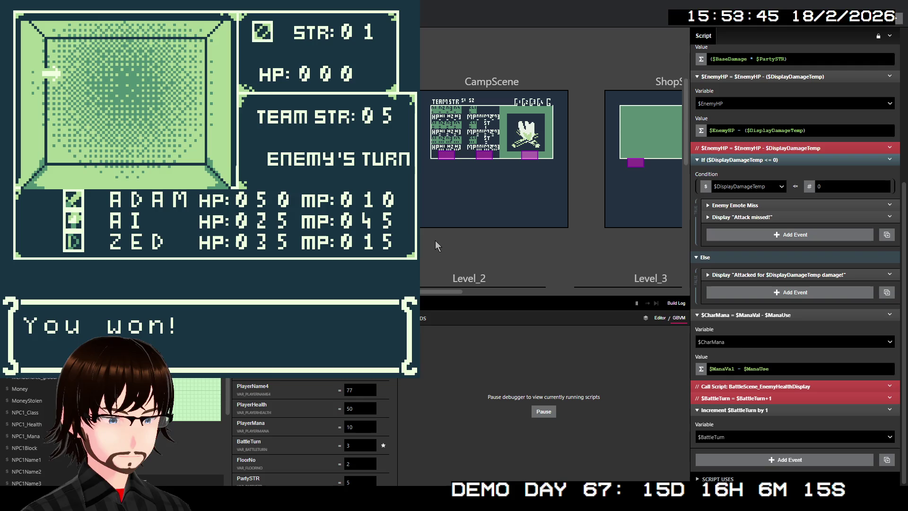
pyautogui.press('z')
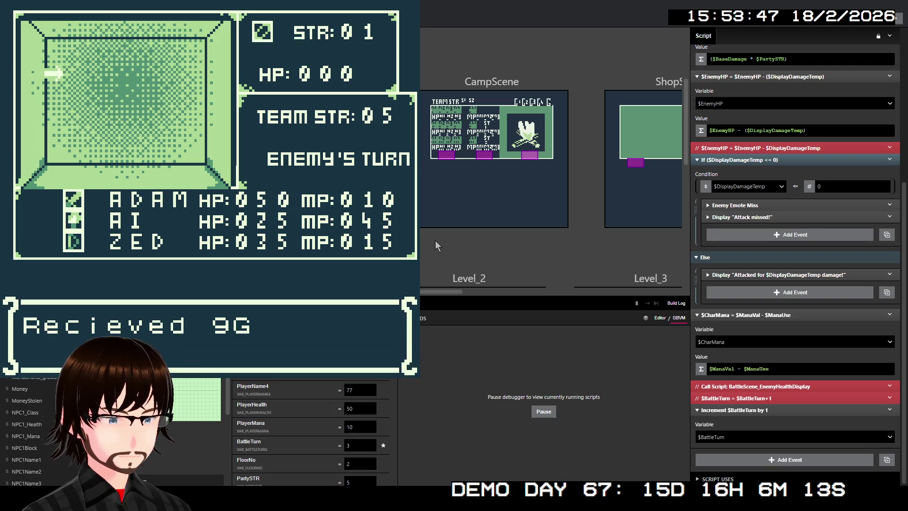
pyautogui.press('z')
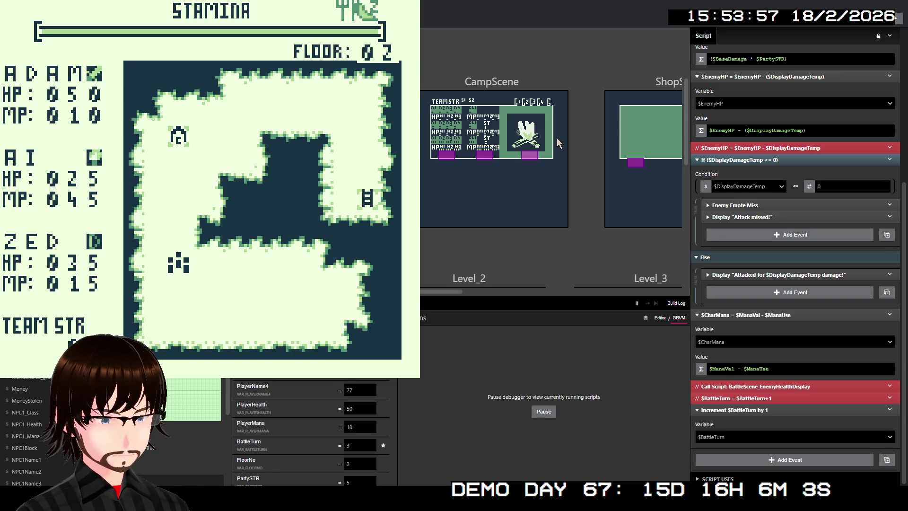
# Step: Close the playtest game window with Alt+F4
pyautogui.hotkey('alt', 'F4')
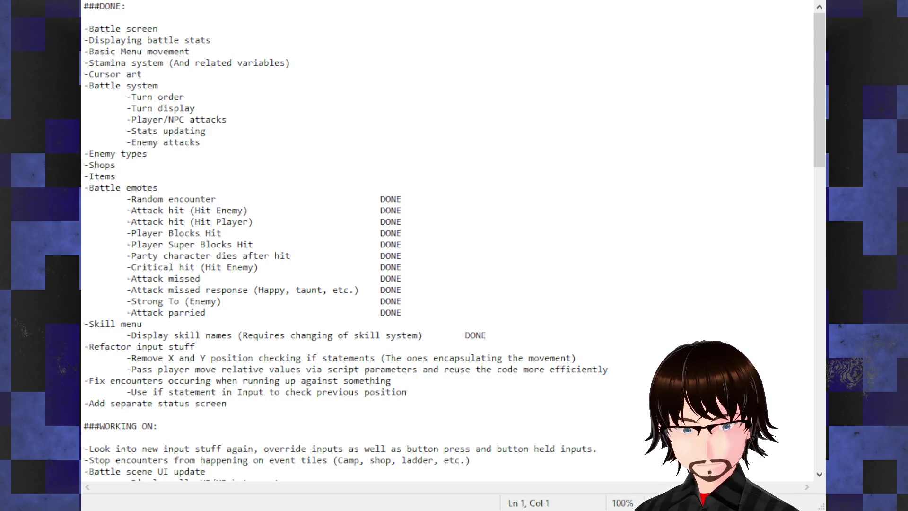
# Step: Select '-Battle scene UI update' with its HP/MP display and UI rearrange sub-lines under WORKING ON
pyautogui.scroll(-1, 343, 169)
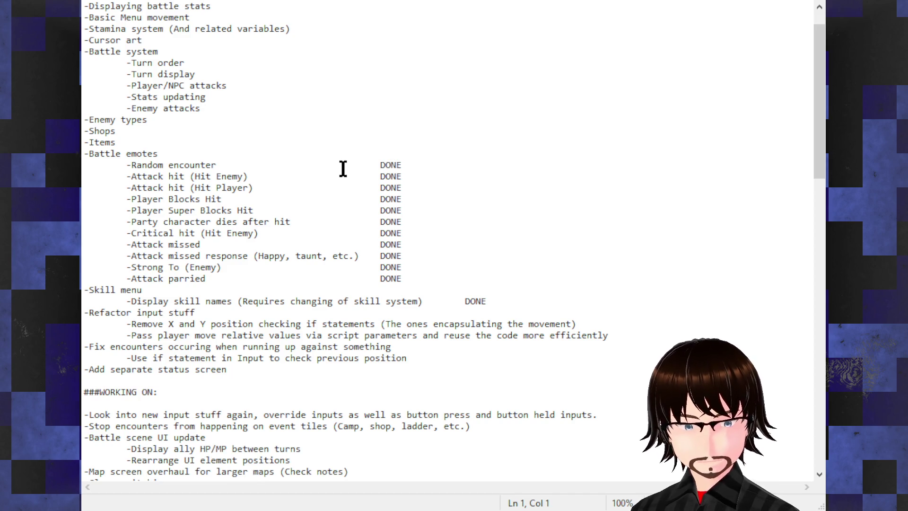
pyautogui.scroll(-7, 337, 175)
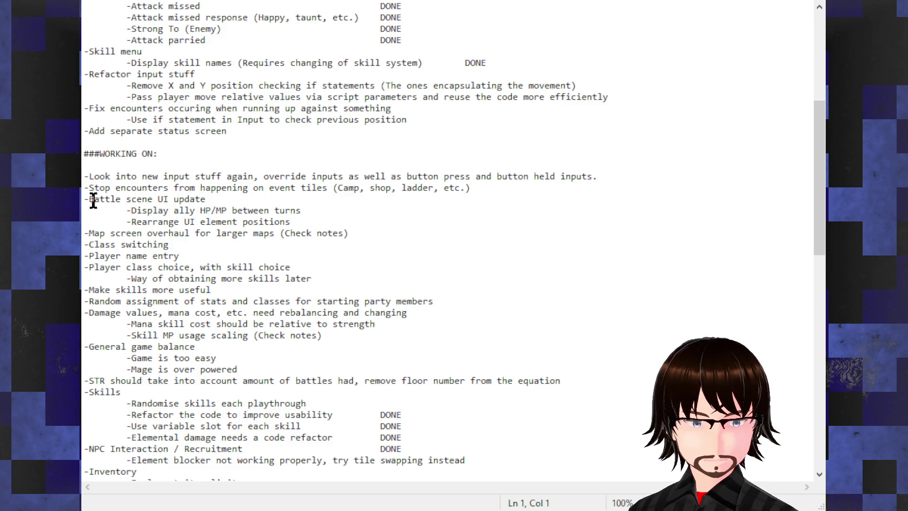
pyautogui.moveTo(93, 199); pyautogui.dragTo(296, 210)
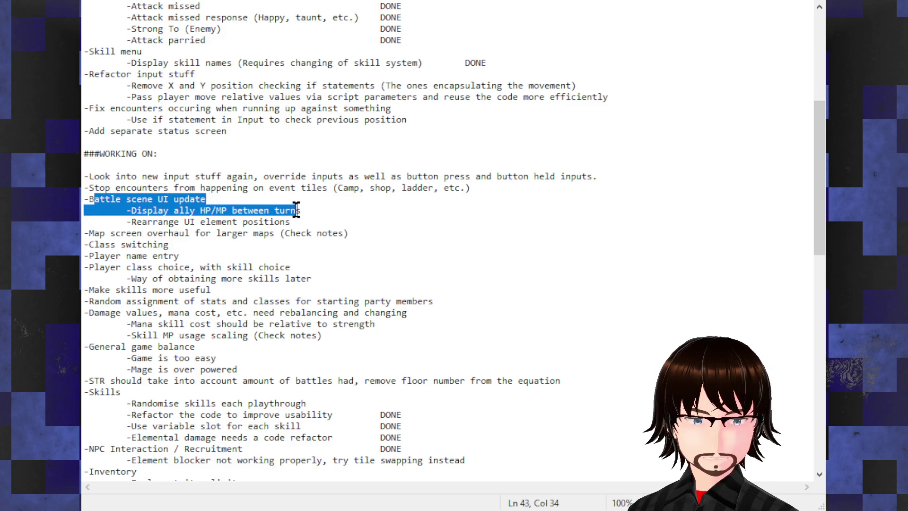
pyautogui.click(290, 228)
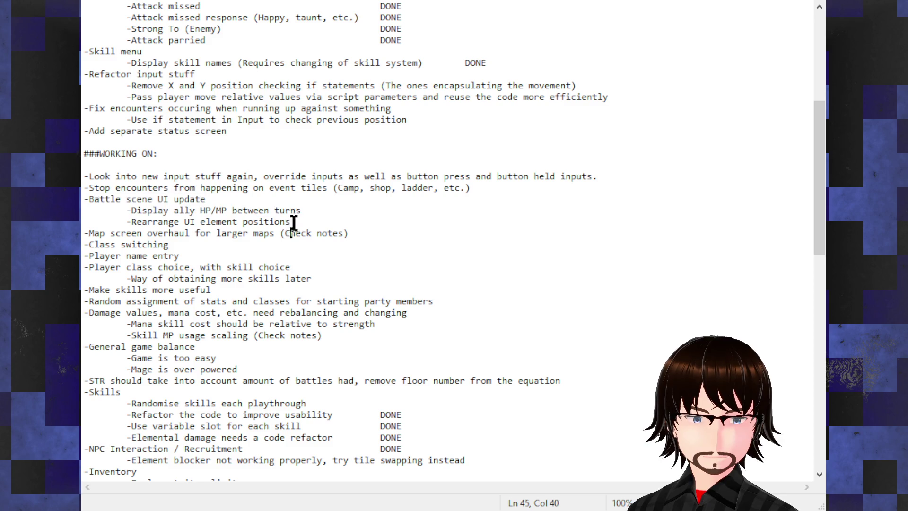
pyautogui.moveTo(294, 220)
pyautogui.mouseDown()
pyautogui.moveTo(163, 221)
pyautogui.moveTo(83, 200)
pyautogui.mouseUp()
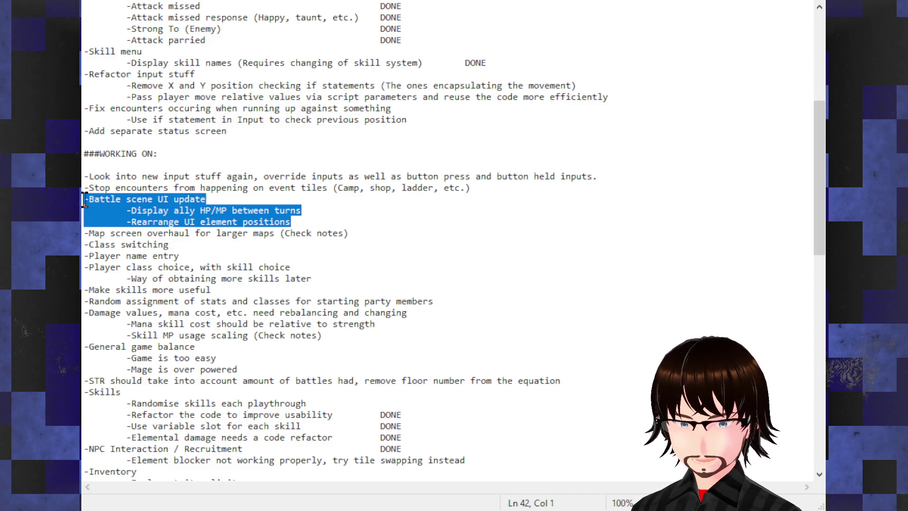
# Step: Cut the three battle UI lines, paste them after '-Add separate status screen', and delete the leftover blank line
pyautogui.hotkey('ctrl', 'x')
pyautogui.click(245, 129)
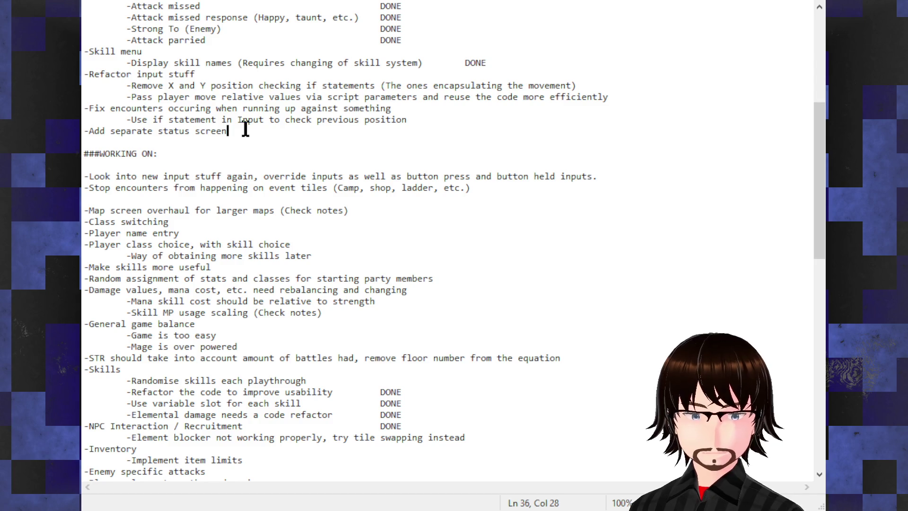
pyautogui.press('Return')
pyautogui.hotkey('ctrl', 'v')
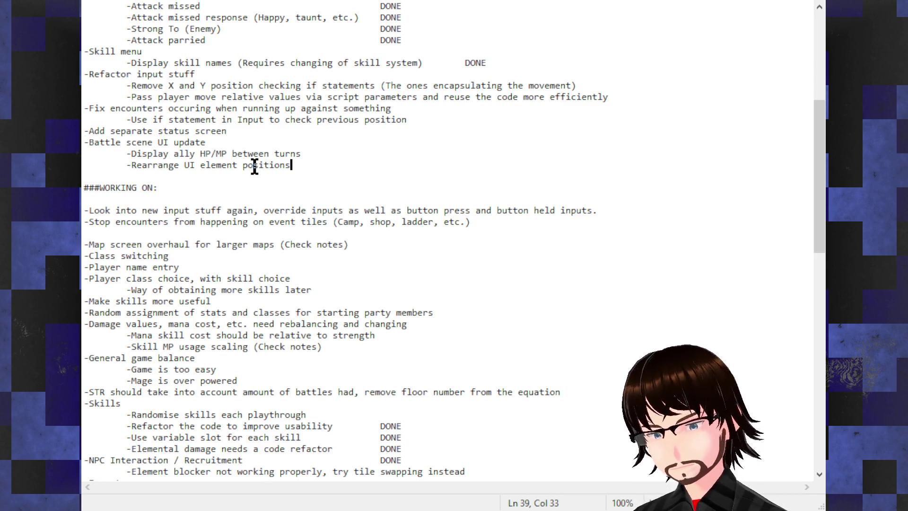
pyautogui.click(129, 236)
pyautogui.press('BackSpace')
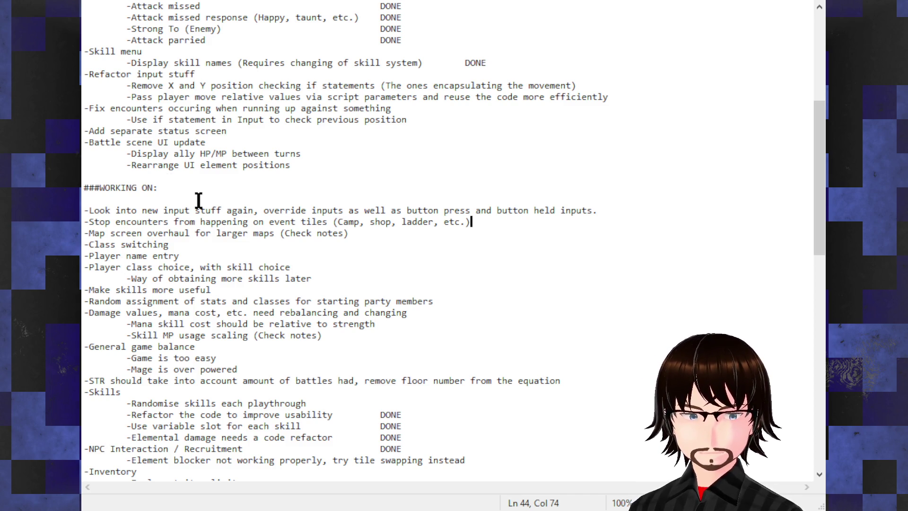
# Step: Select and then deselect the Class switching and Player name entry lines
pyautogui.moveTo(172, 244); pyautogui.dragTo(124, 244)
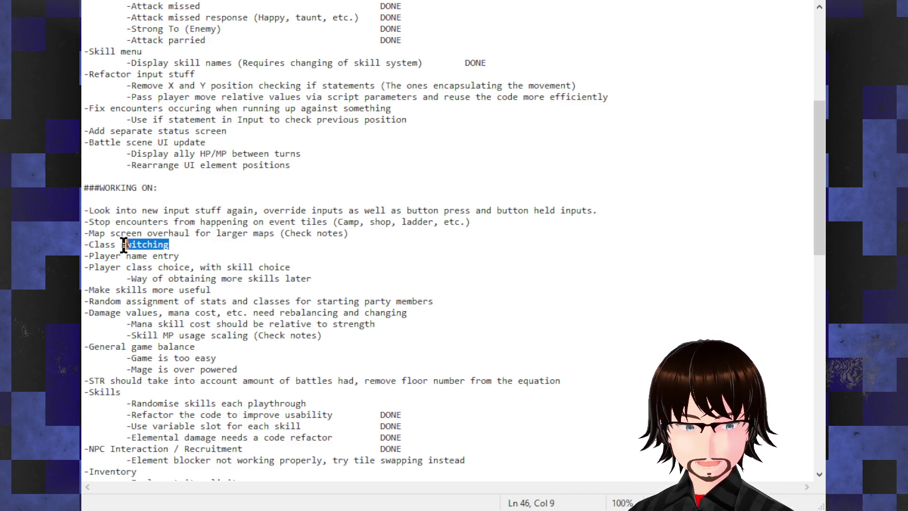
pyautogui.click(178, 256)
pyautogui.hotkey('shift', 'Home')
pyautogui.hotkey('shift', 'Up')
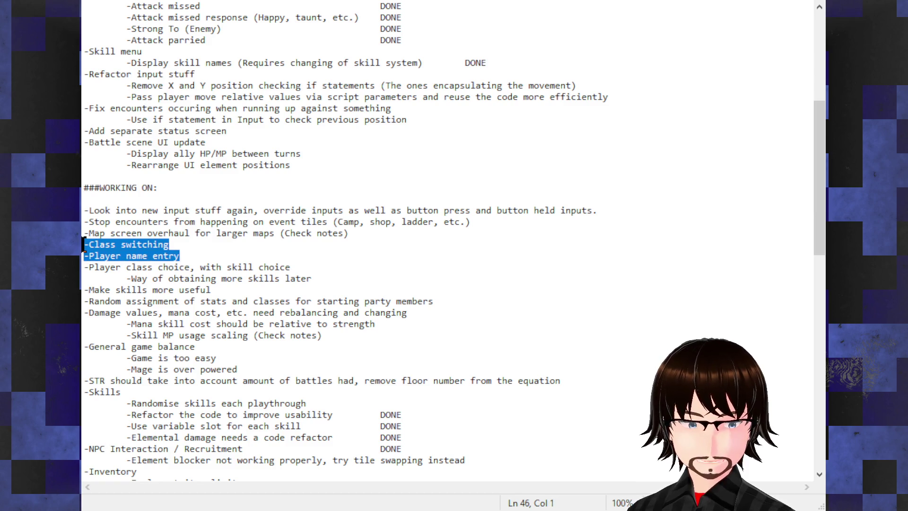
pyautogui.click(183, 248)
pyautogui.click(223, 233)
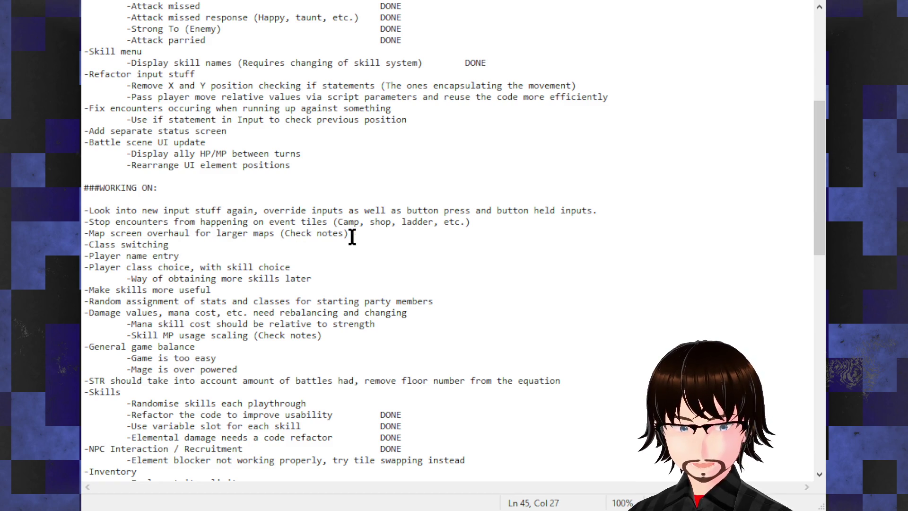
pyautogui.moveTo(352, 233); pyautogui.dragTo(159, 234)
pyautogui.click(190, 254)
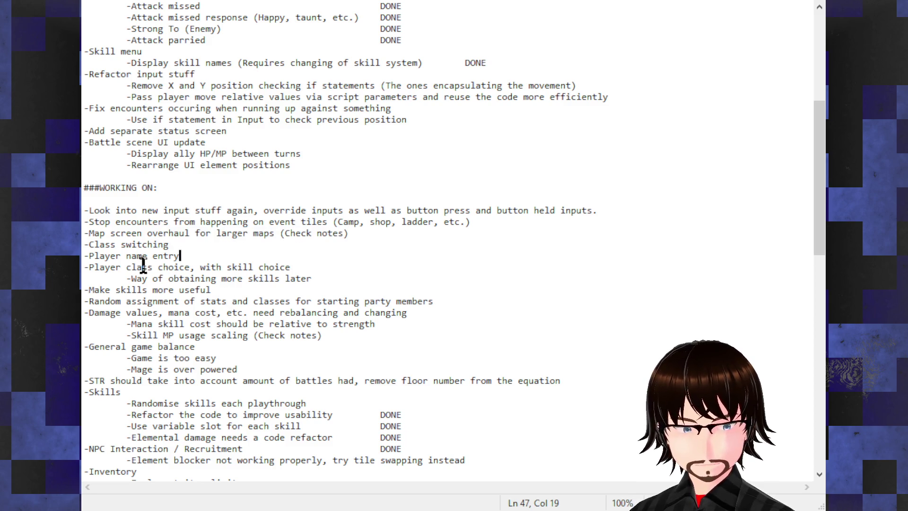
pyautogui.moveTo(143, 267); pyautogui.dragTo(307, 268)
pyautogui.click(310, 268)
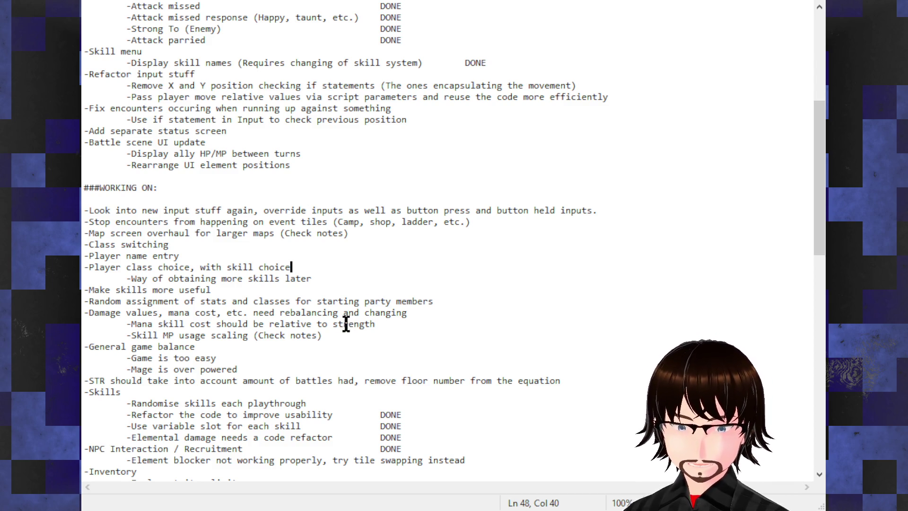
pyautogui.scroll(-2, 331, 321)
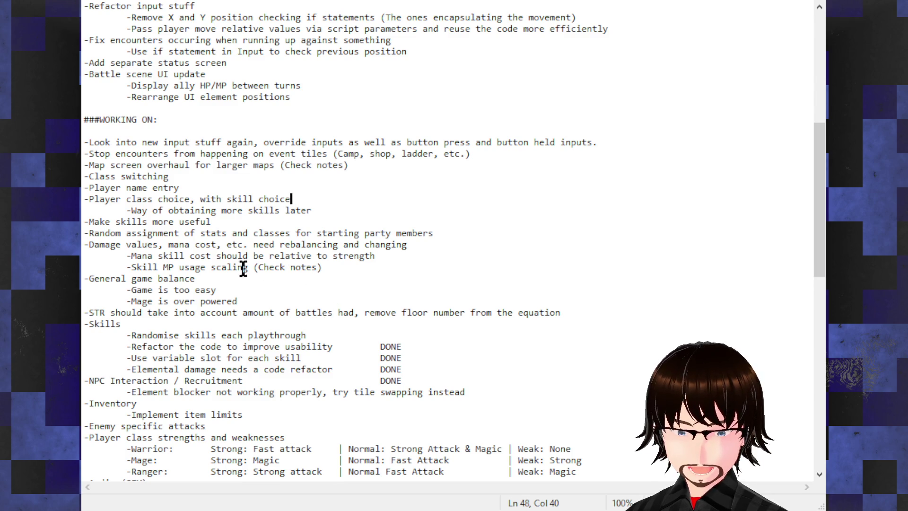
pyautogui.moveTo(131, 268); pyautogui.dragTo(334, 267)
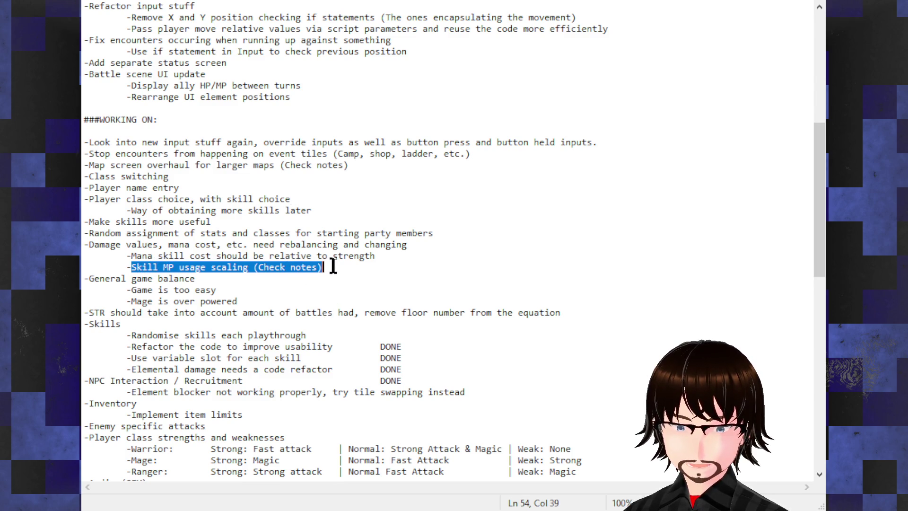
pyautogui.click(356, 269)
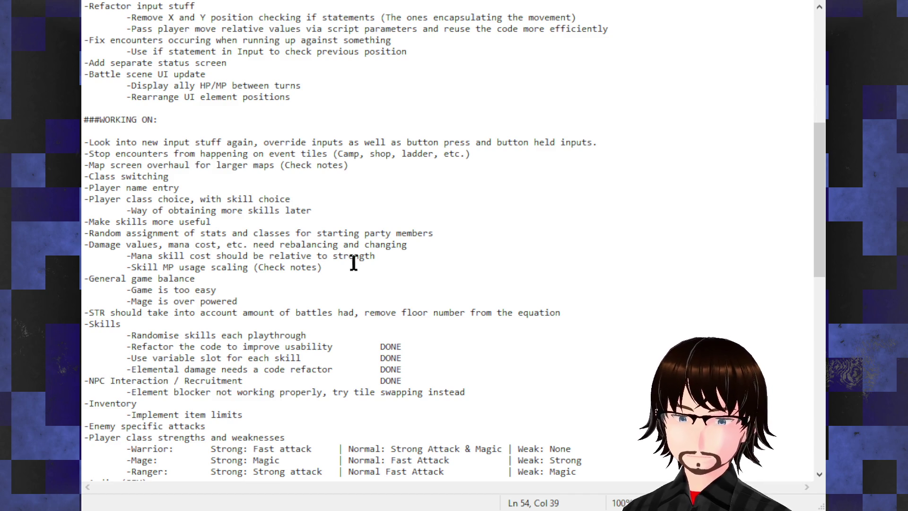
pyautogui.scroll(-13, 352, 259)
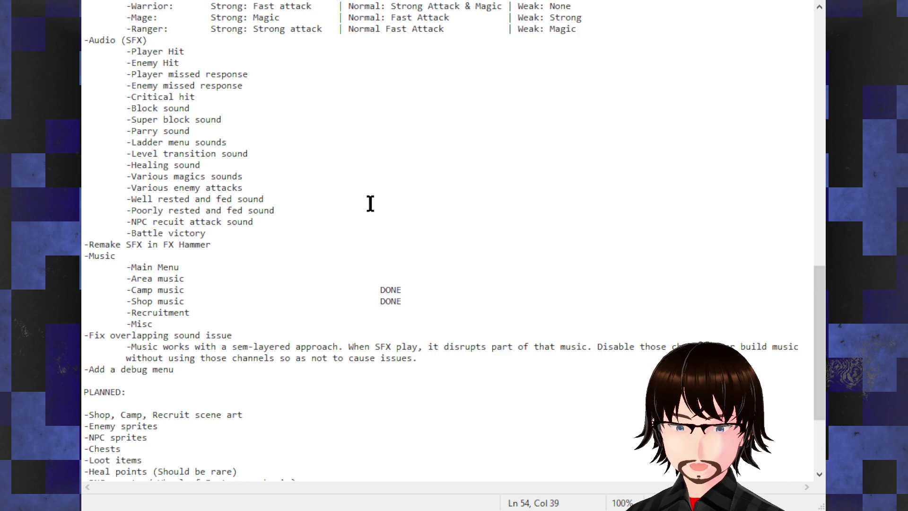
pyautogui.scroll(-4, 371, 207)
pyautogui.moveTo(199, 233)
pyautogui.mouseDown()
pyautogui.moveTo(114, 233)
pyautogui.moveTo(83, 222)
pyautogui.mouseUp()
pyautogui.click(171, 265)
pyautogui.click(231, 280)
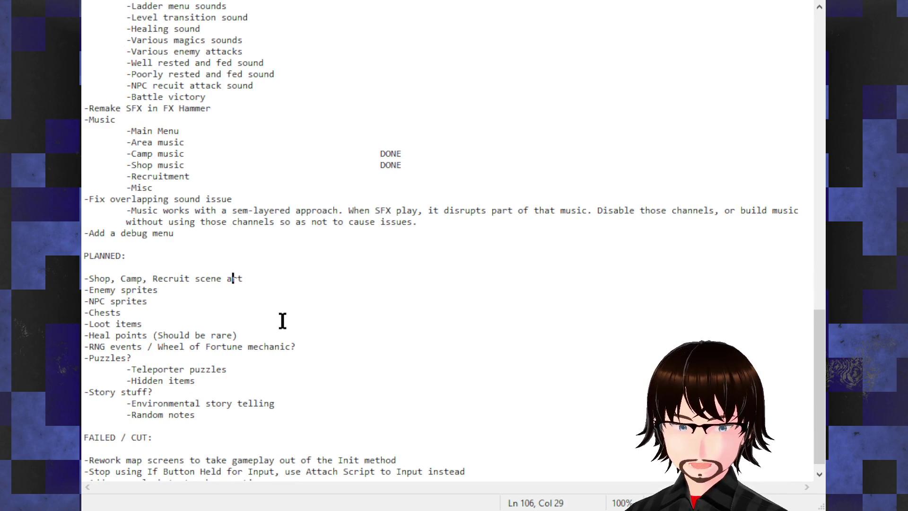
pyautogui.click(282, 321)
pyautogui.click(196, 296)
pyautogui.moveTo(217, 280)
pyautogui.mouseDown()
pyautogui.moveTo(116, 279)
pyautogui.moveTo(157, 274)
pyautogui.mouseUp()
pyautogui.click(385, 259)
pyautogui.click(285, 280)
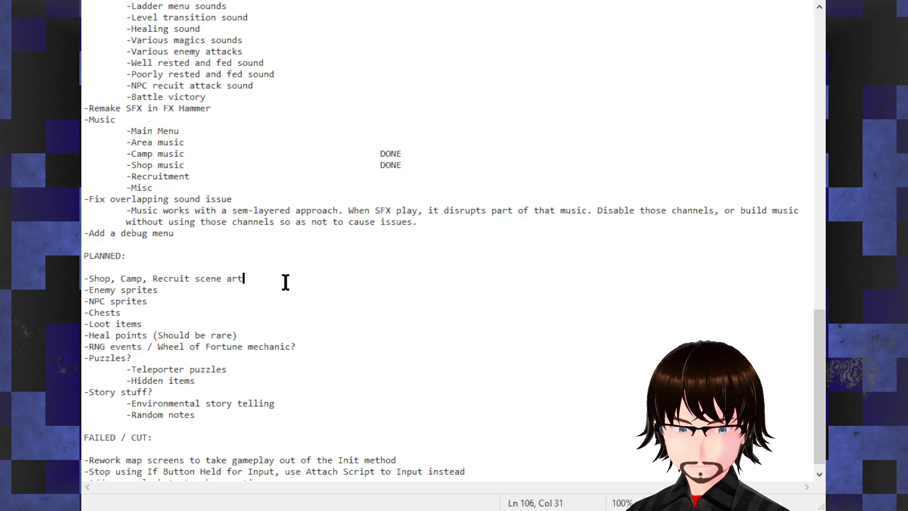
pyautogui.scroll(-1, 326, 341)
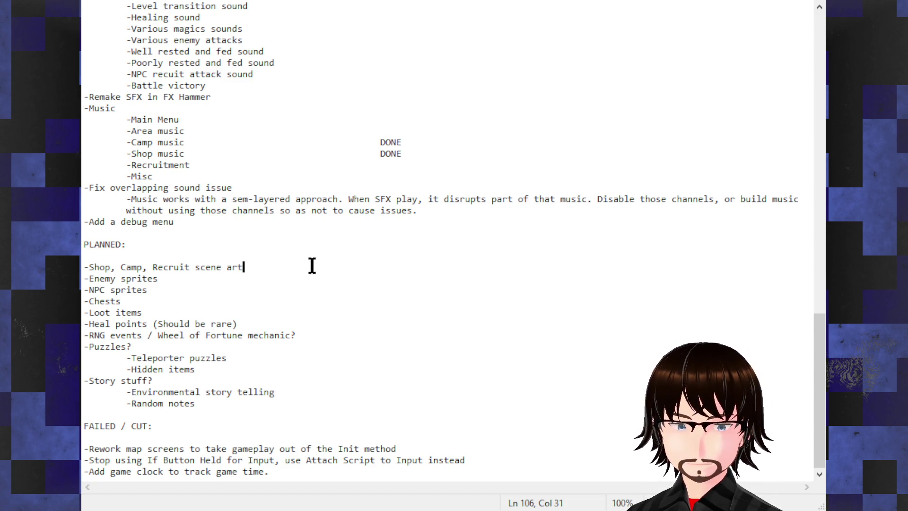
pyautogui.scroll(1, 308, 256)
pyautogui.scroll(1, 307, 255)
pyautogui.click(291, 233)
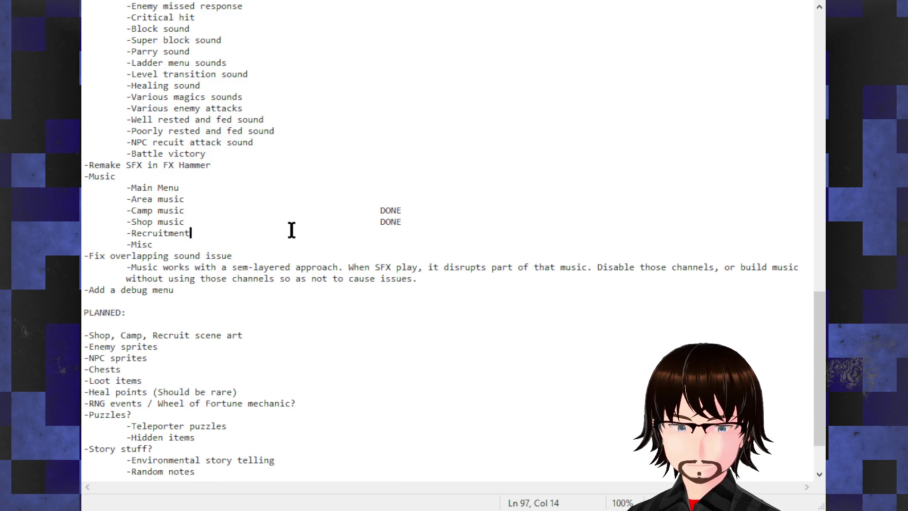
pyautogui.click(230, 255)
pyautogui.click(233, 266)
pyautogui.scroll(5, 275, 265)
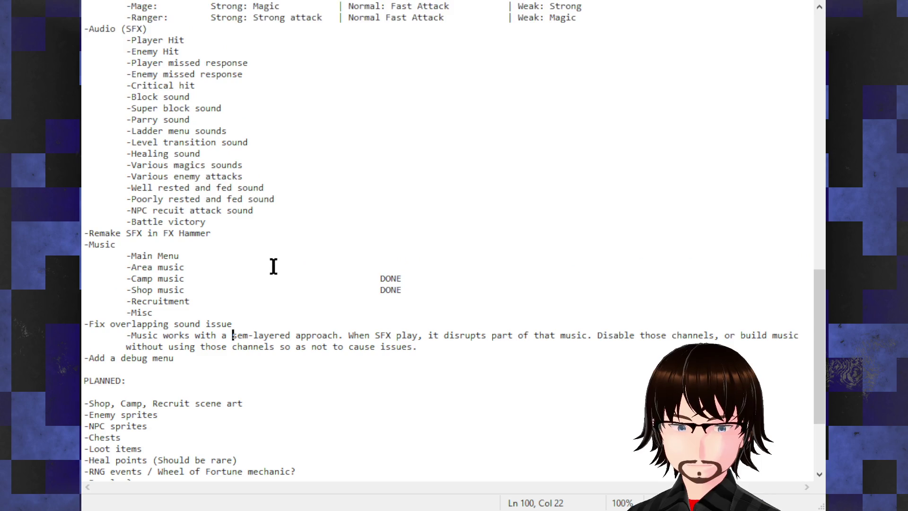
pyautogui.scroll(7, 310, 259)
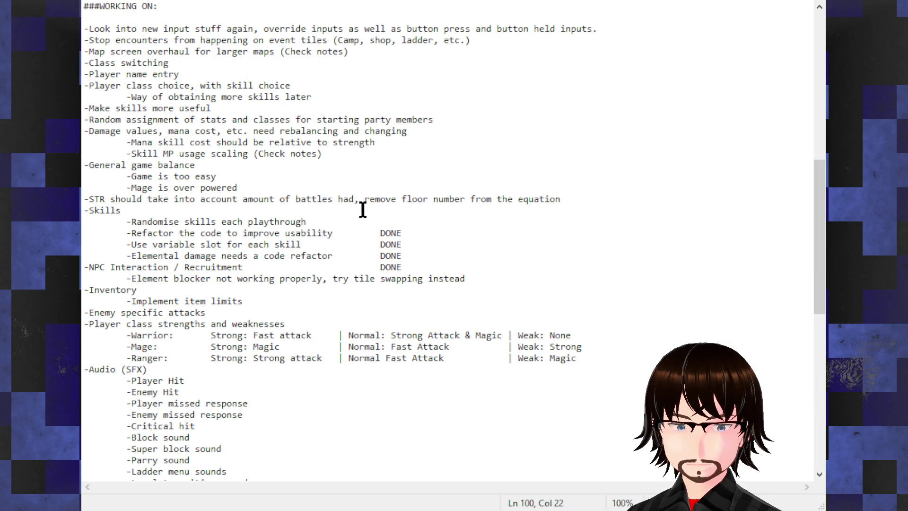
pyautogui.scroll(3, 362, 209)
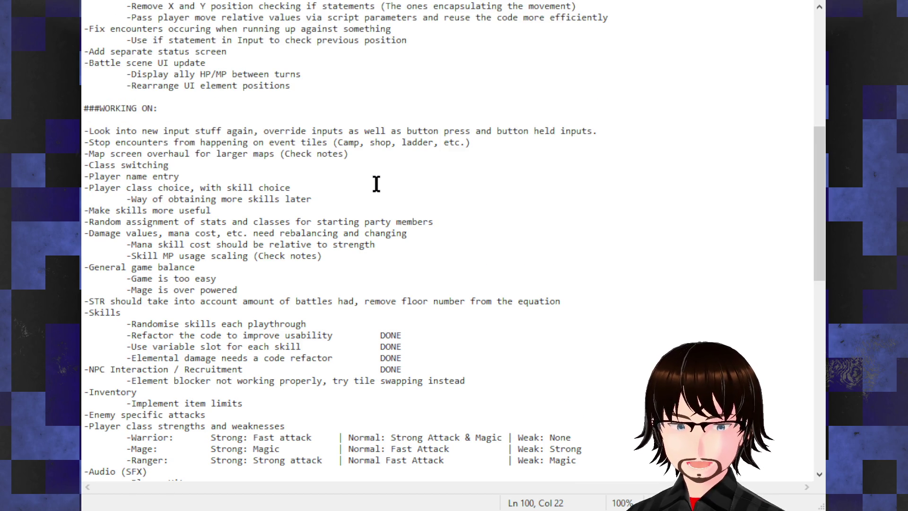
pyautogui.moveTo(608, 131); pyautogui.dragTo(122, 119)
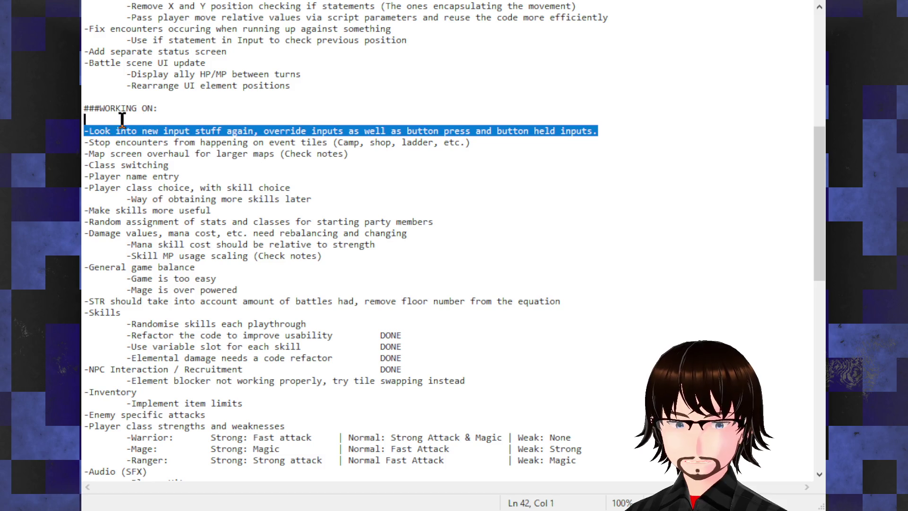
pyautogui.hotkey('shift', 'Down')
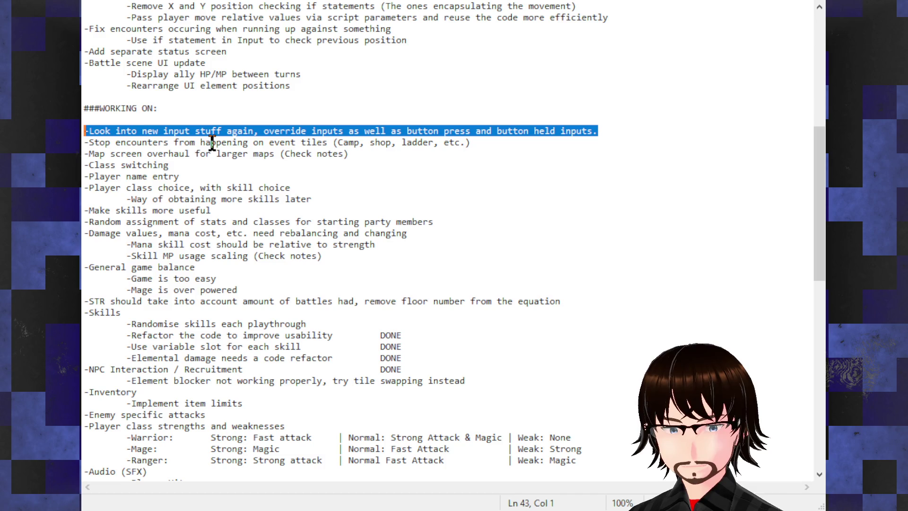
pyautogui.click(212, 143)
pyautogui.click(249, 143)
pyautogui.click(351, 144)
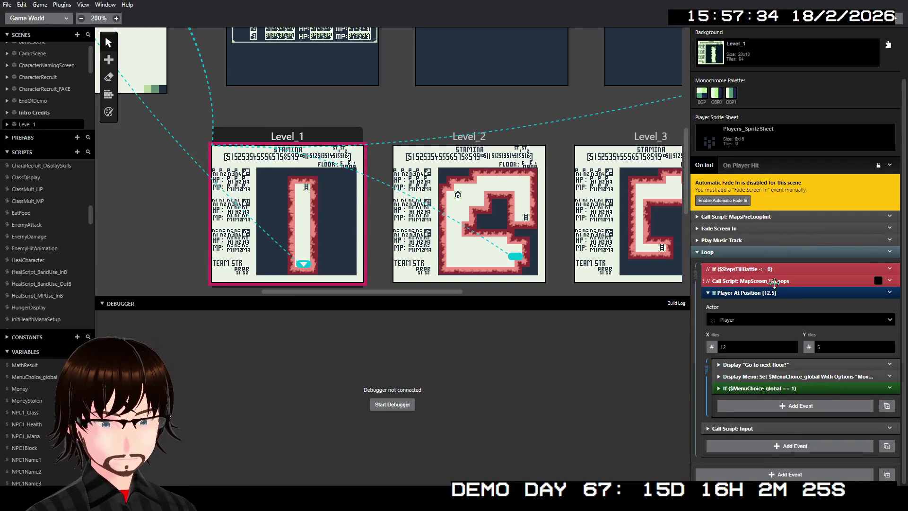
pyautogui.moveTo(736, 348)
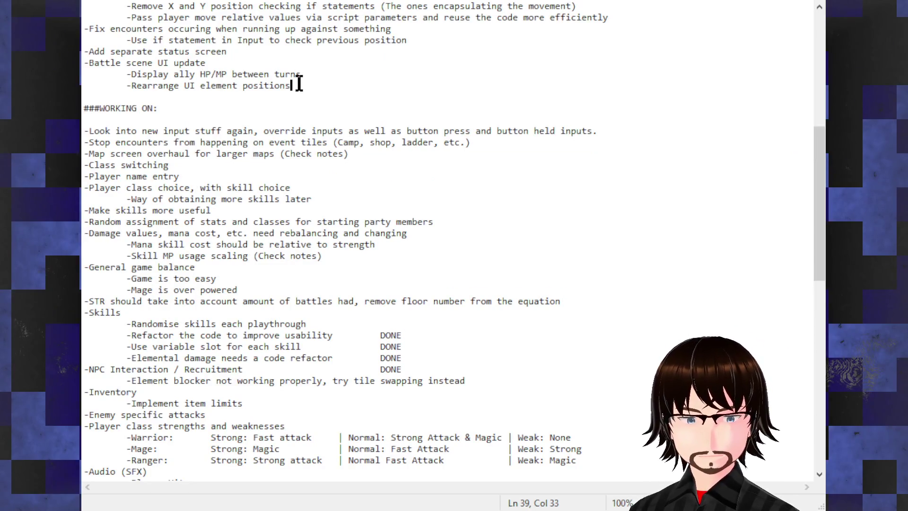
pyautogui.click(238, 199)
pyautogui.click(219, 244)
pyautogui.click(190, 233)
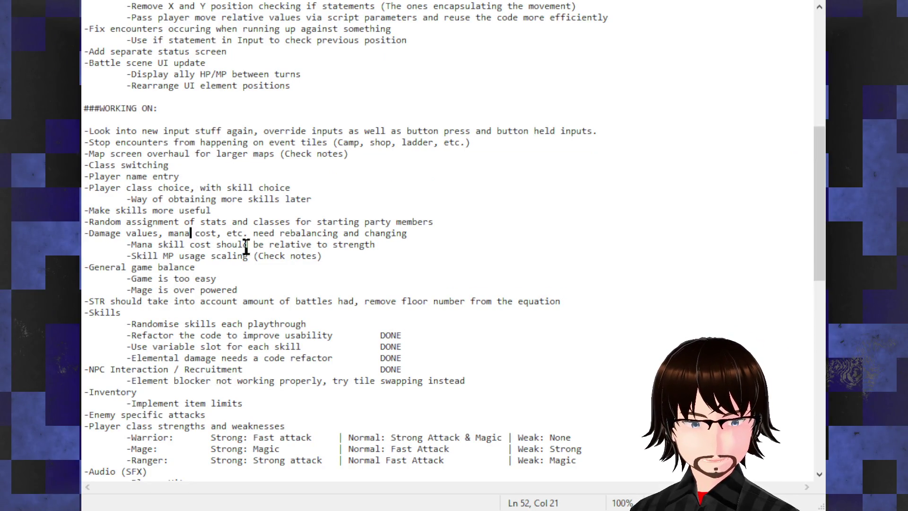
pyautogui.click(216, 278)
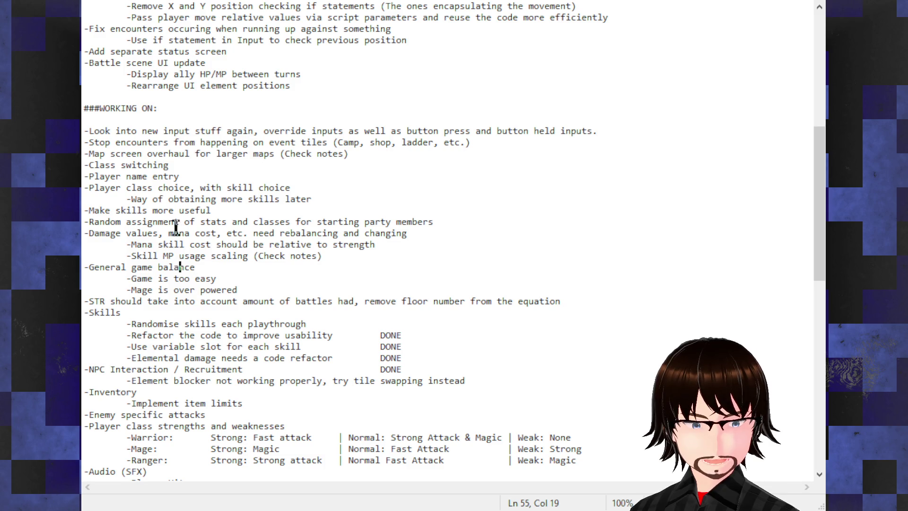
pyautogui.click(164, 199)
pyautogui.click(158, 131)
pyautogui.click(158, 165)
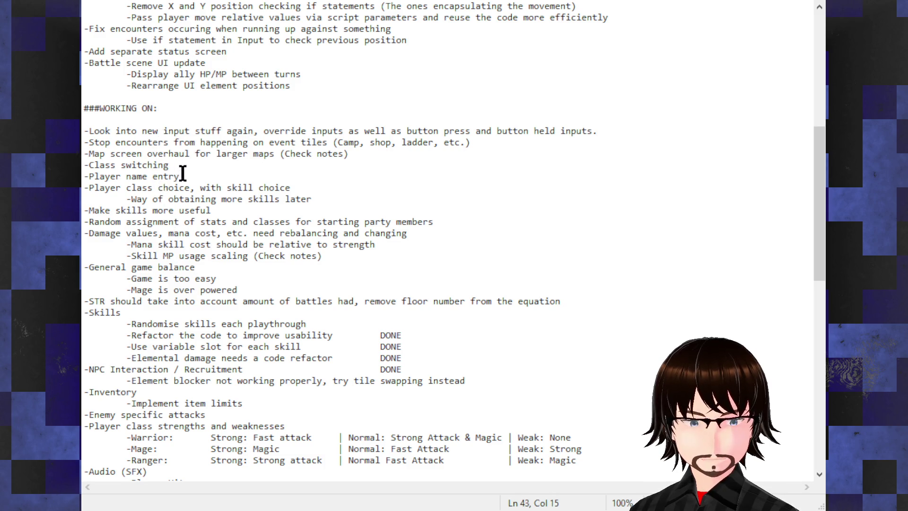
pyautogui.click(180, 176)
pyautogui.moveTo(180, 176); pyautogui.dragTo(142, 176)
pyautogui.moveTo(298, 187)
pyautogui.mouseDown()
pyautogui.moveTo(200, 187)
pyautogui.moveTo(84, 164)
pyautogui.mouseUp()
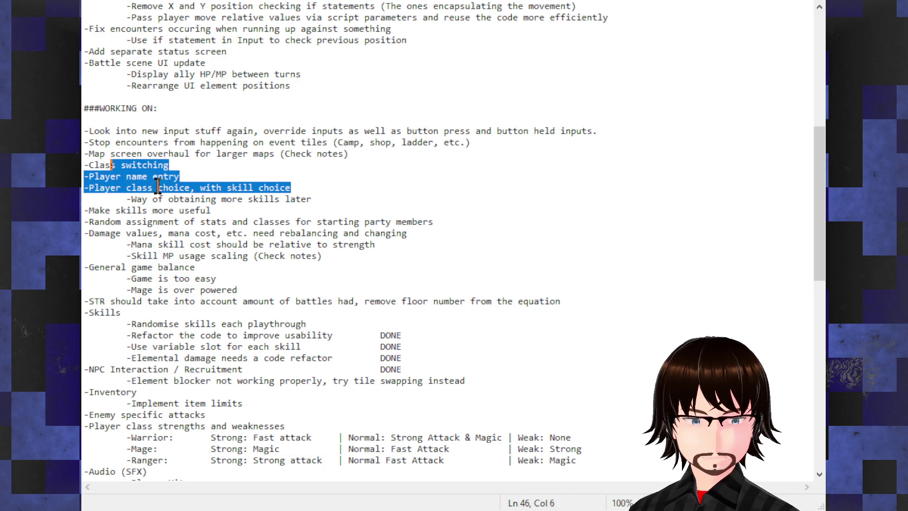
pyautogui.click(269, 199)
pyautogui.click(324, 199)
pyautogui.moveTo(324, 198); pyautogui.dragTo(84, 165)
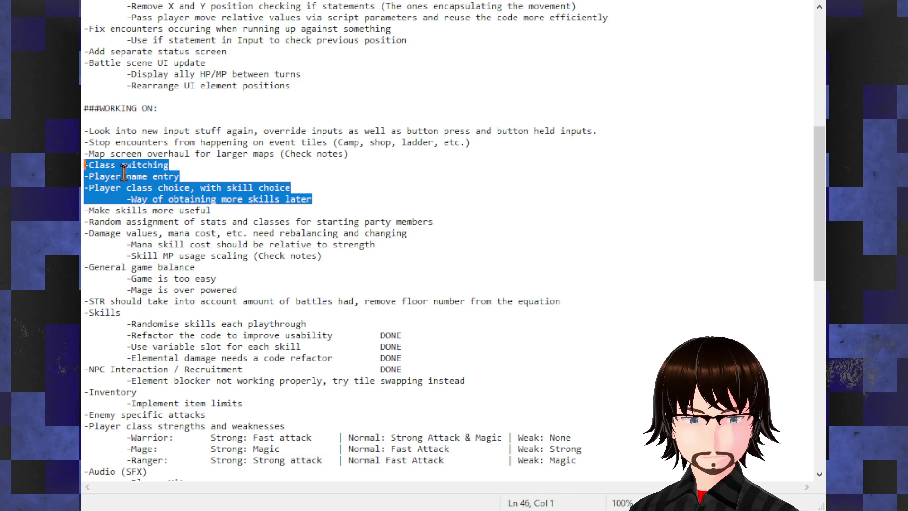
pyautogui.click(101, 166)
pyautogui.moveTo(176, 166); pyautogui.dragTo(83, 167)
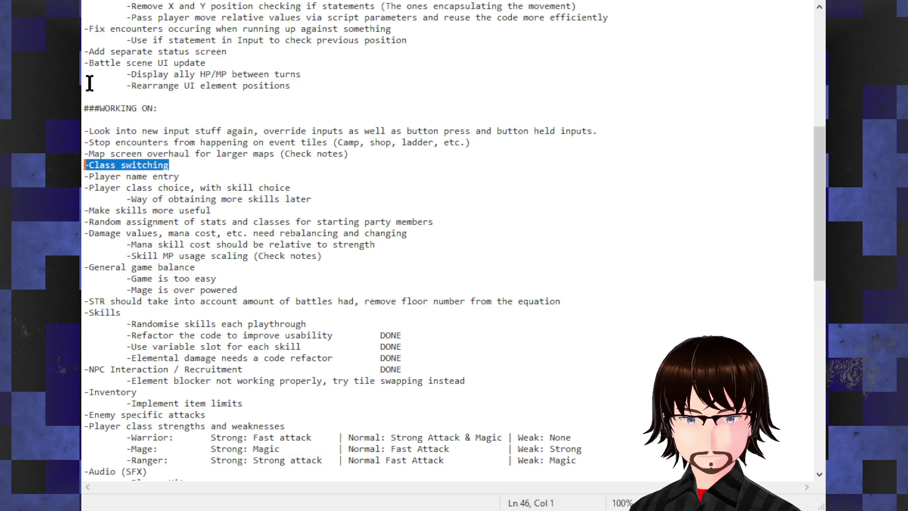
# Step: Insert a new '-Level specific enemy spawns' line directly after '-Enemy specific attacks'
pyautogui.scroll(-4, 320, 213)
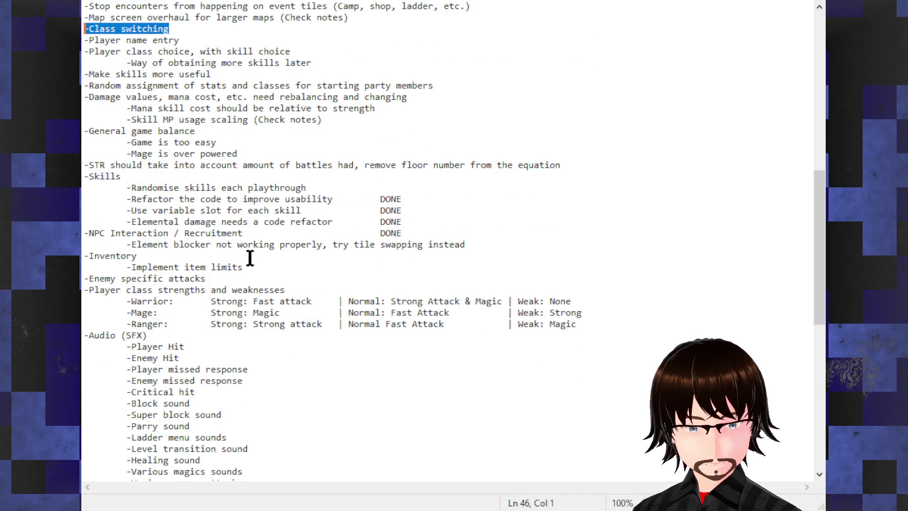
pyautogui.click(212, 279)
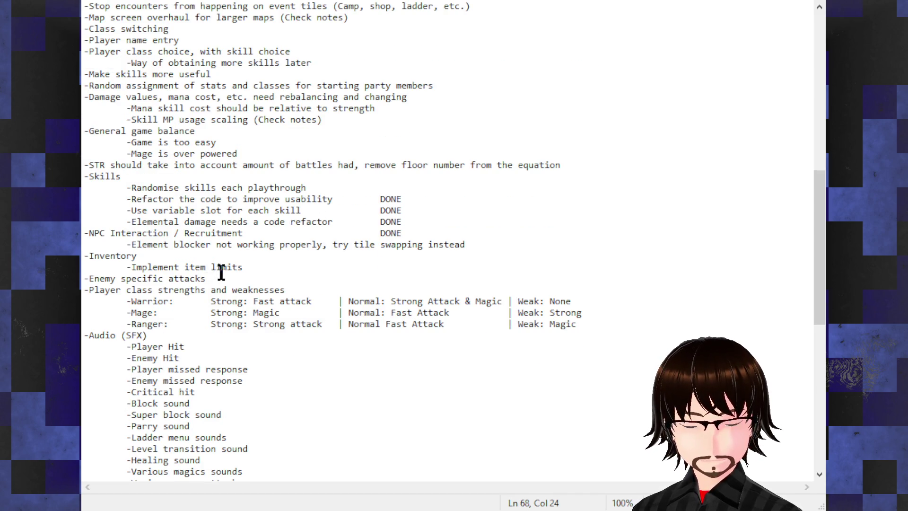
pyautogui.scroll(-2, 249, 269)
pyautogui.press('Return')
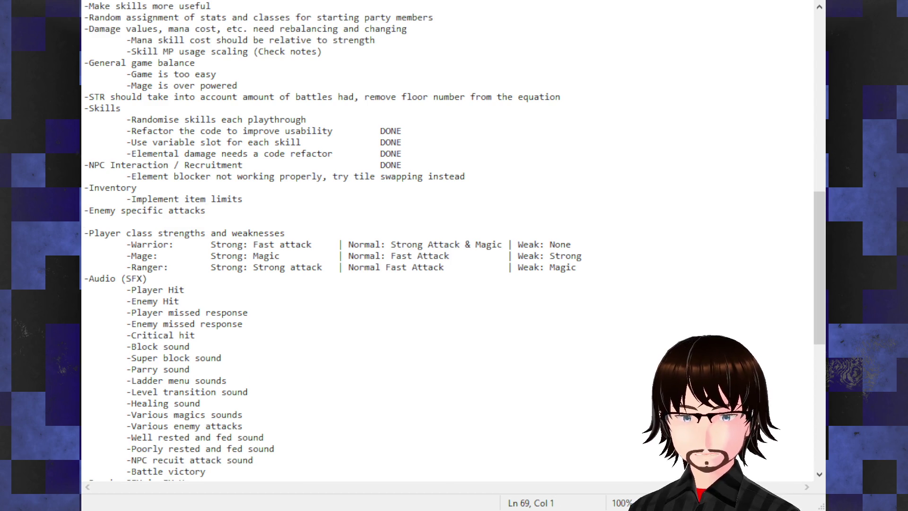
pyautogui.write('-LEvel')
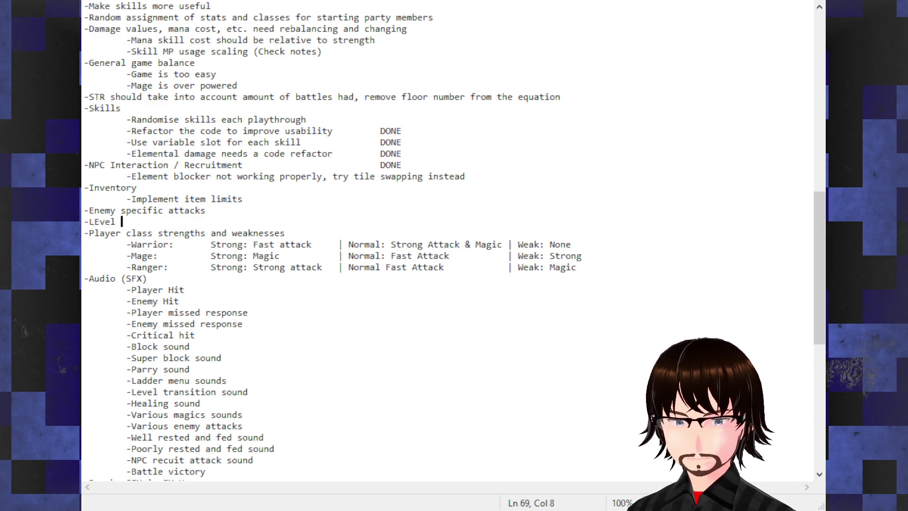
pyautogui.press('BackSpace')
pyautogui.press('BackSpace')
pyautogui.press('BackSpace')
pyautogui.write('Level ')
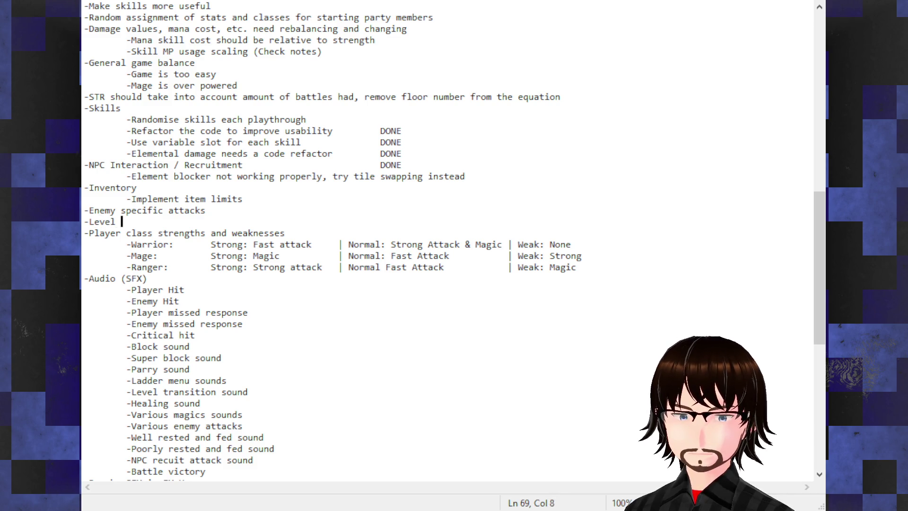
pyautogui.write('specifi')
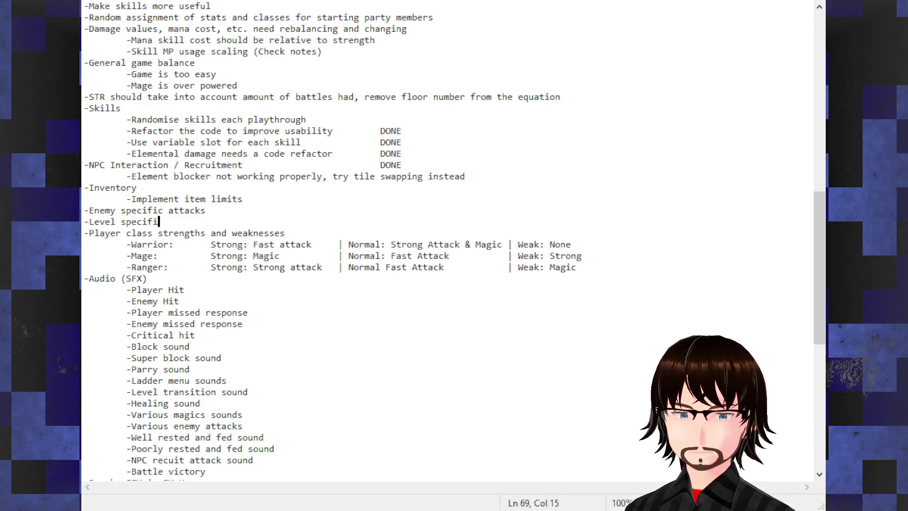
pyautogui.write('c enemy spawns')
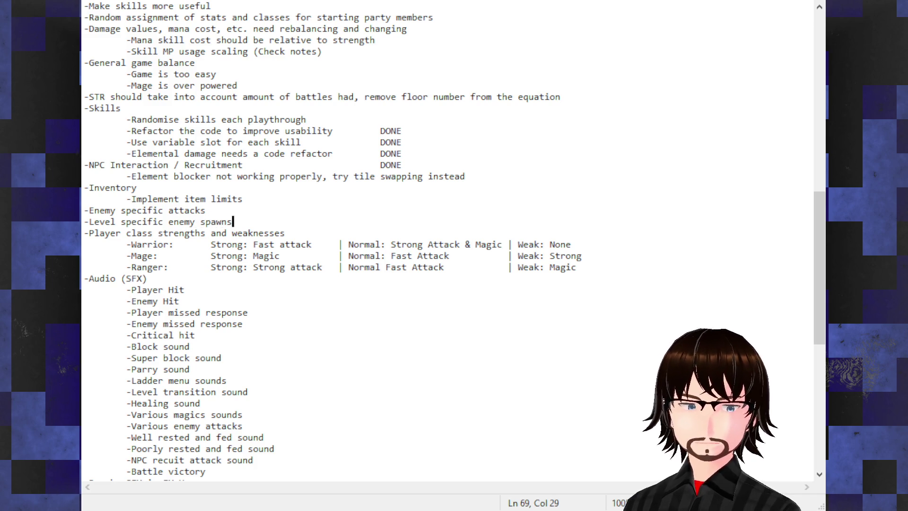
pyautogui.scroll(-3, 409, 282)
pyautogui.scroll(-1, 410, 283)
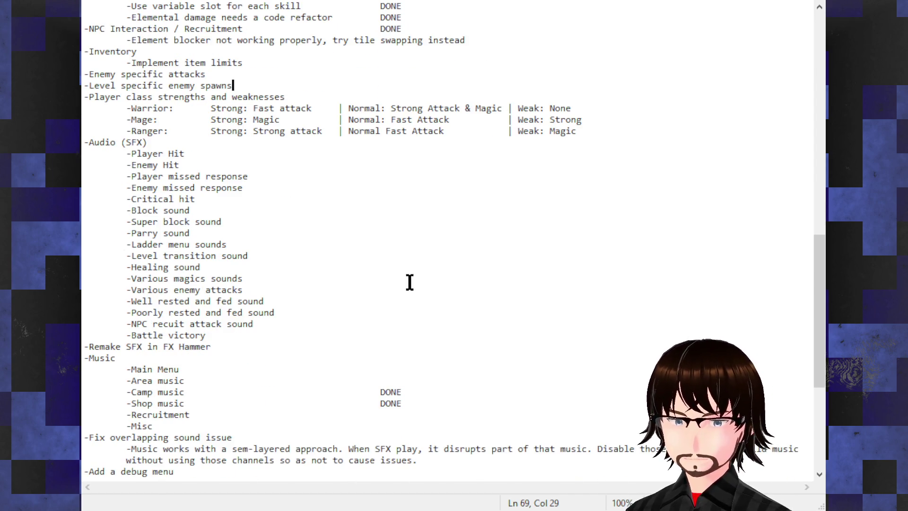
pyautogui.scroll(19, 356, 246)
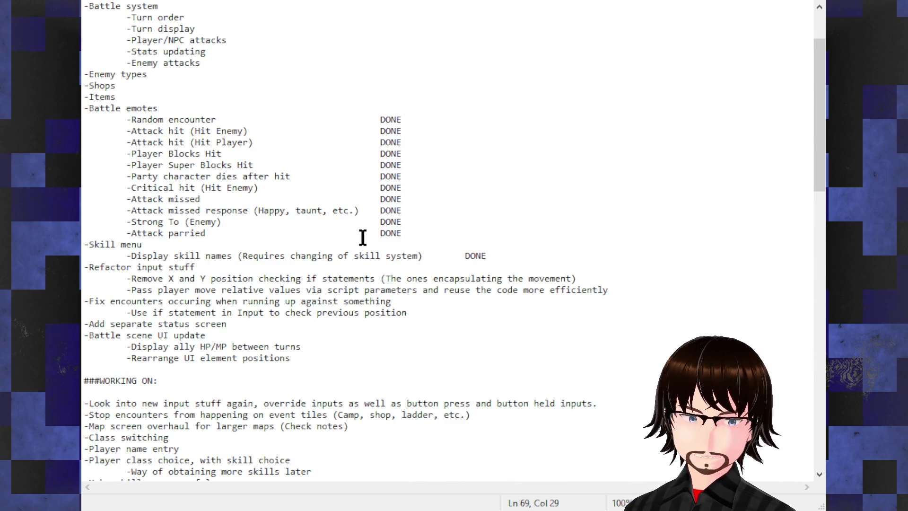
pyautogui.scroll(2, 363, 236)
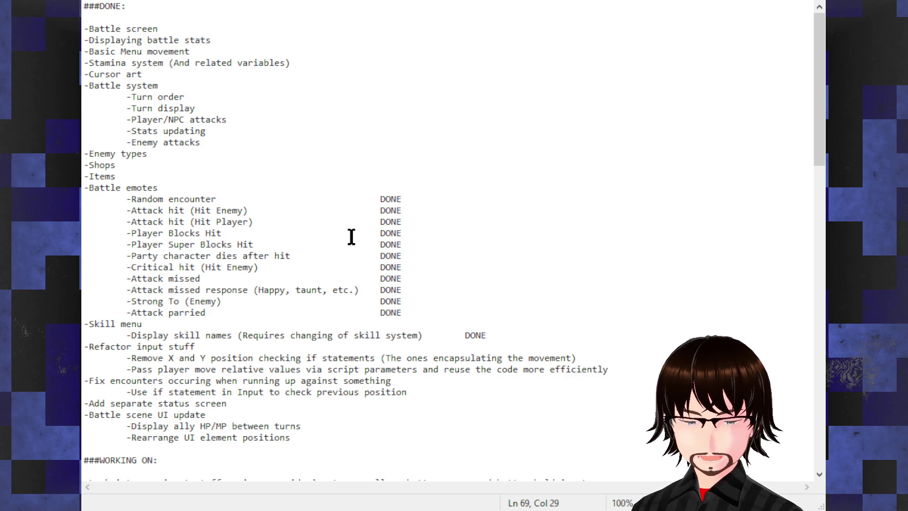
pyautogui.scroll(-5, 162, 193)
pyautogui.scroll(5, 162, 244)
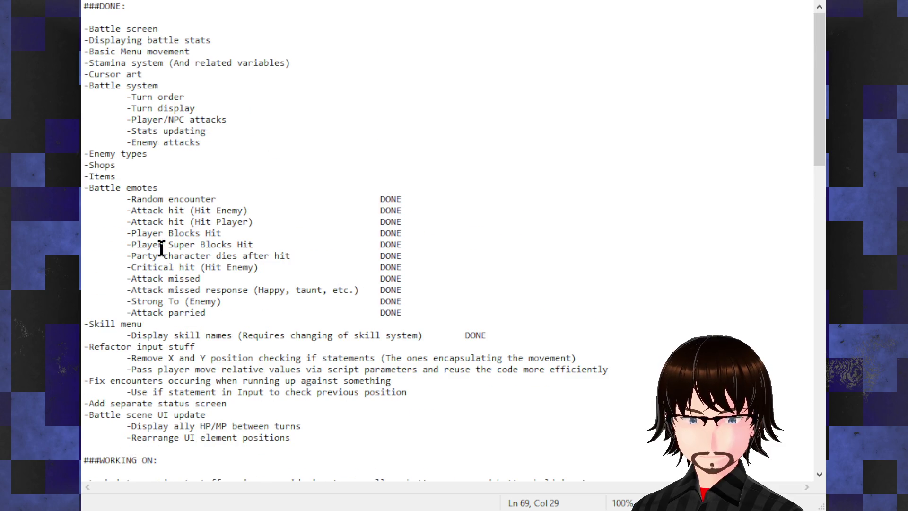
pyautogui.scroll(-8, 208, 239)
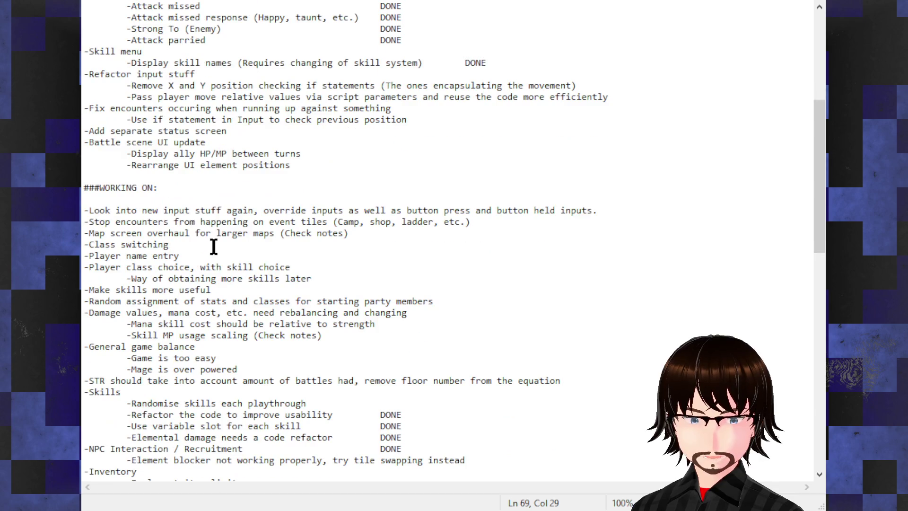
pyautogui.scroll(-2, 213, 246)
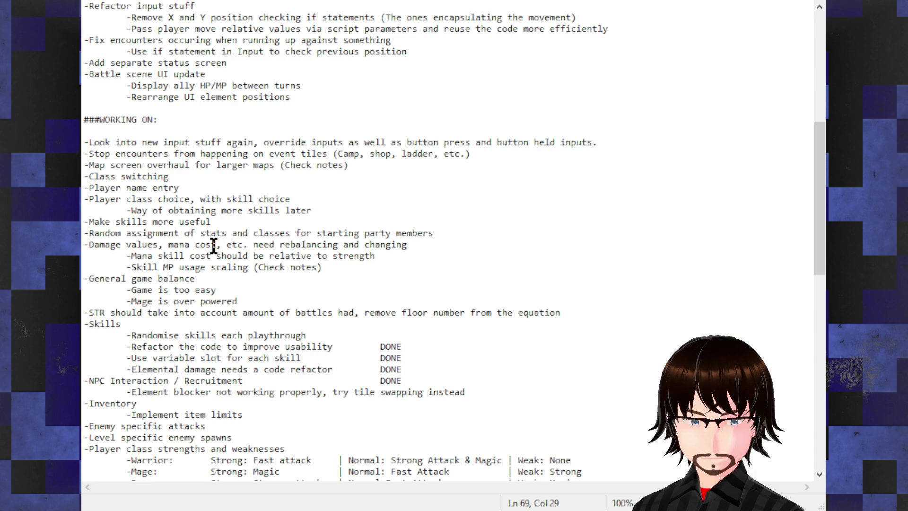
pyautogui.scroll(-1, 214, 245)
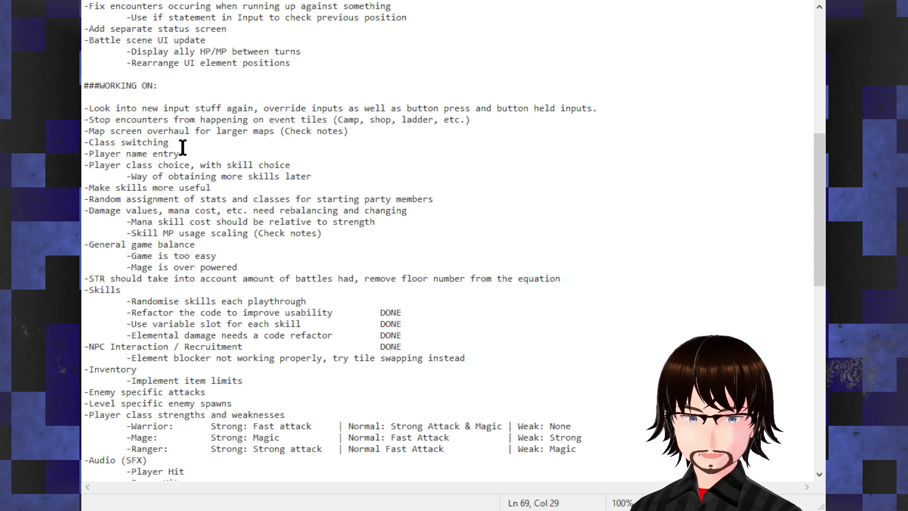
pyautogui.moveTo(181, 153); pyautogui.dragTo(84, 154)
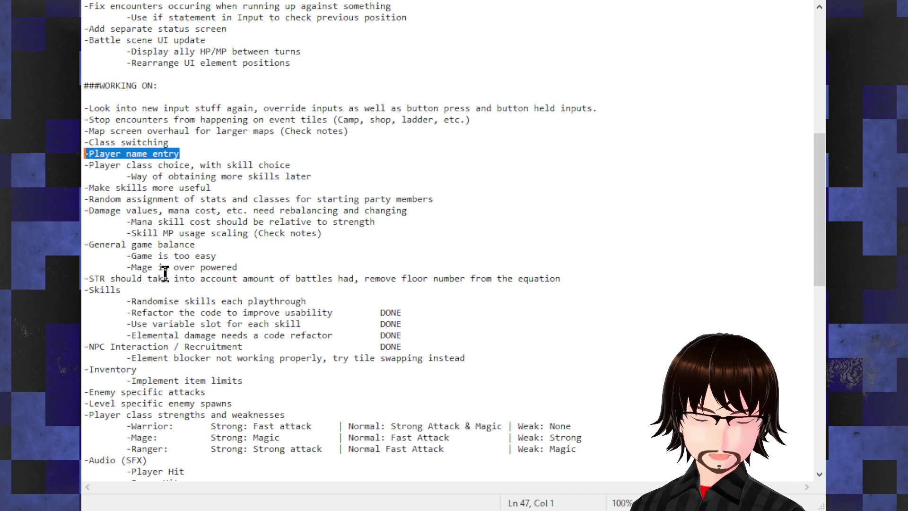
pyautogui.click(369, 210)
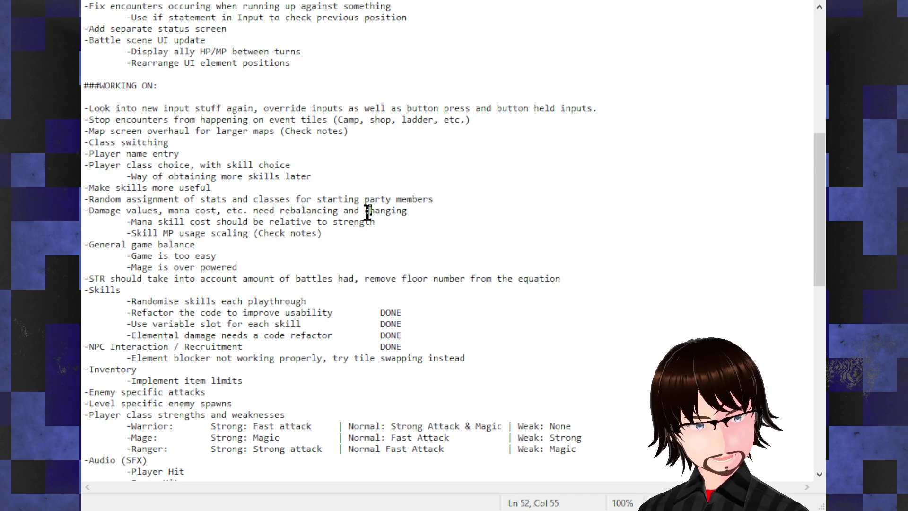
pyautogui.click(268, 187)
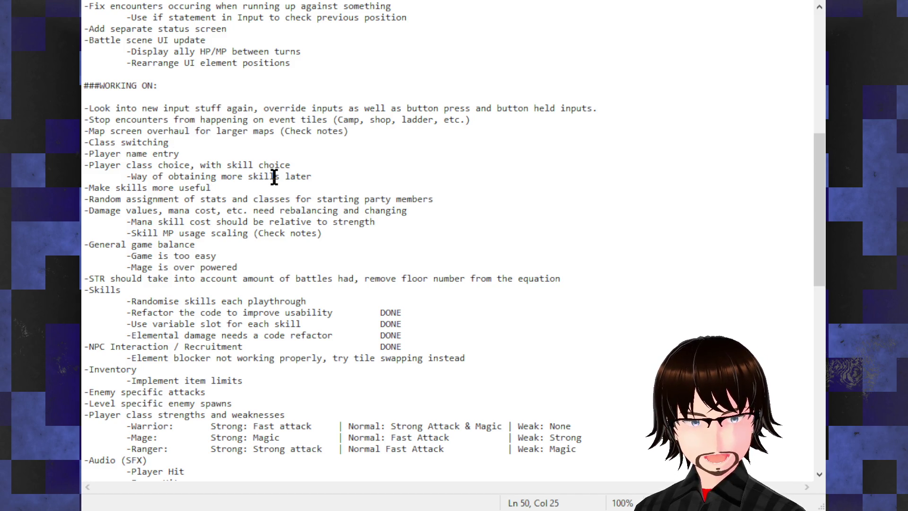
pyautogui.click(275, 175)
pyautogui.scroll(-1, 274, 183)
pyautogui.scroll(2, 273, 184)
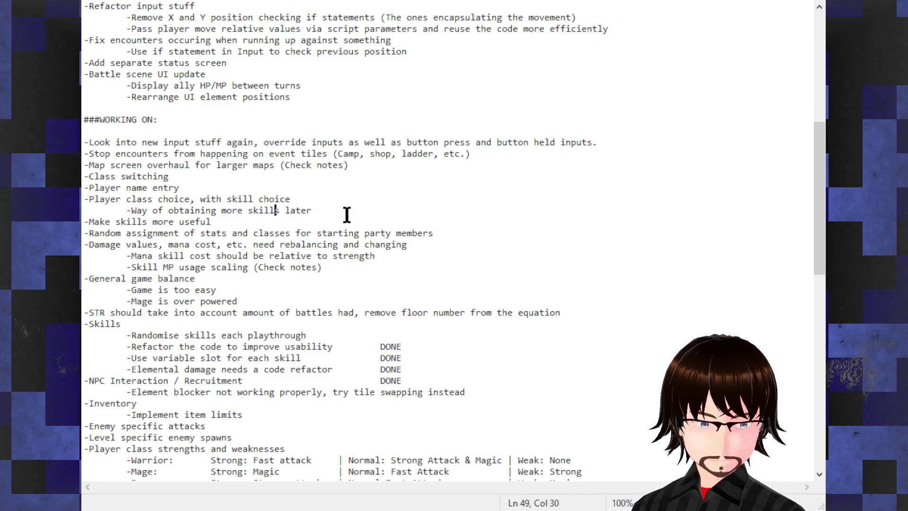
pyautogui.click(323, 208)
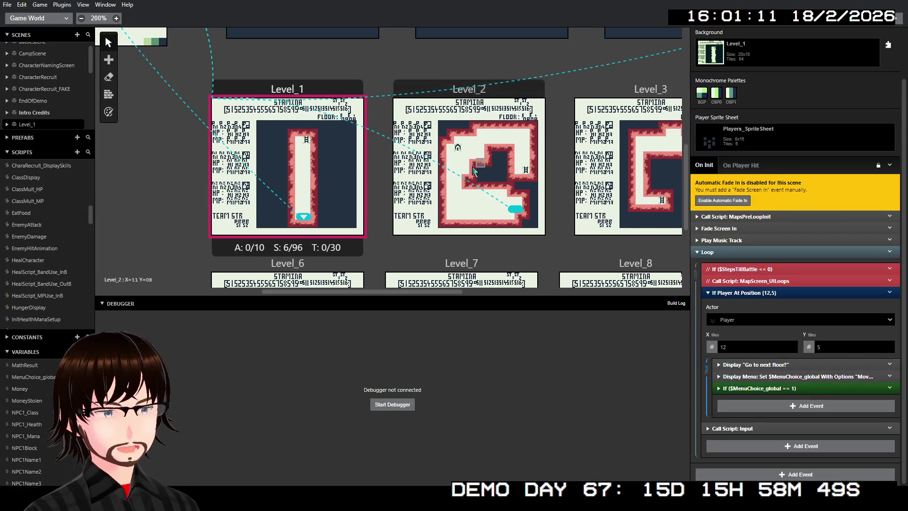
# Step: Scroll the Game World canvas toward the BattleScene and CampScene row
pyautogui.scroll(5, 474, 171)
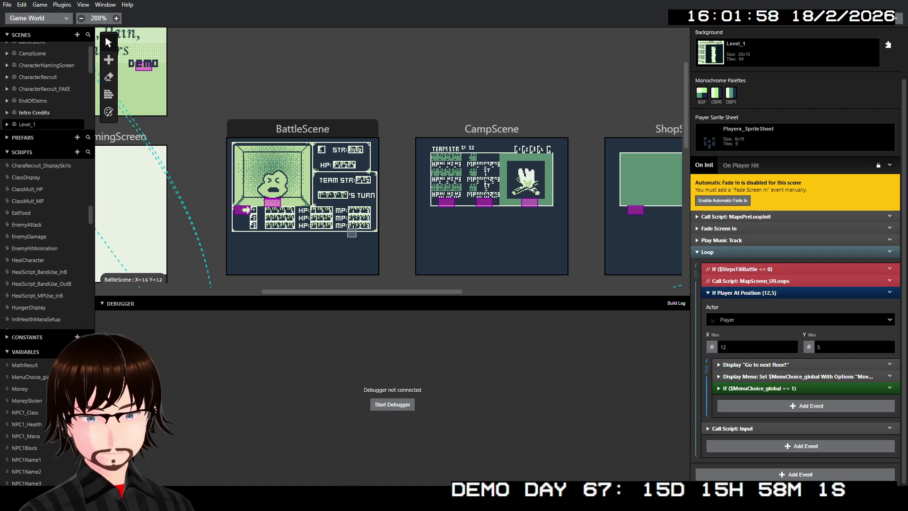
# Step: Select BattleScene to show its On Init script calling UpdateHPMP and BattleScene_EnemyHealthDisplay
pyautogui.scroll(2, 352, 233)
pyautogui.scroll(-4, 379, 142)
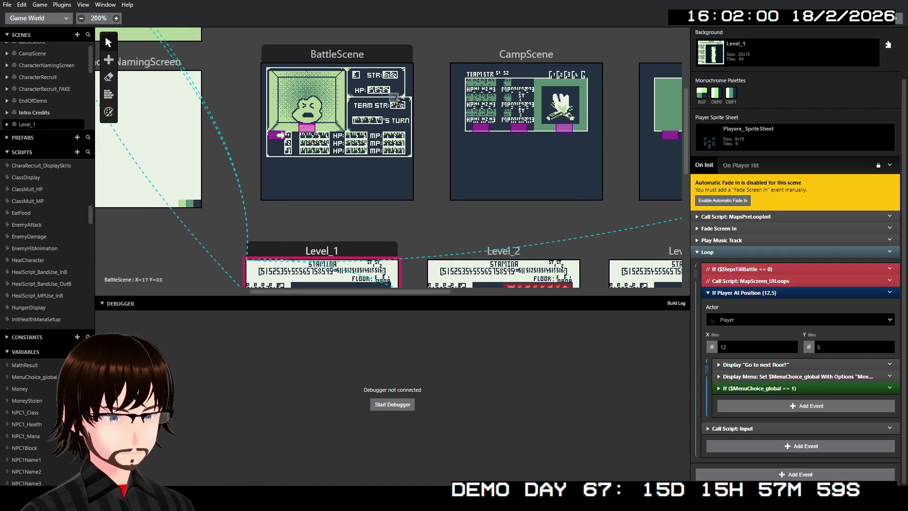
pyautogui.scroll(2, 397, 99)
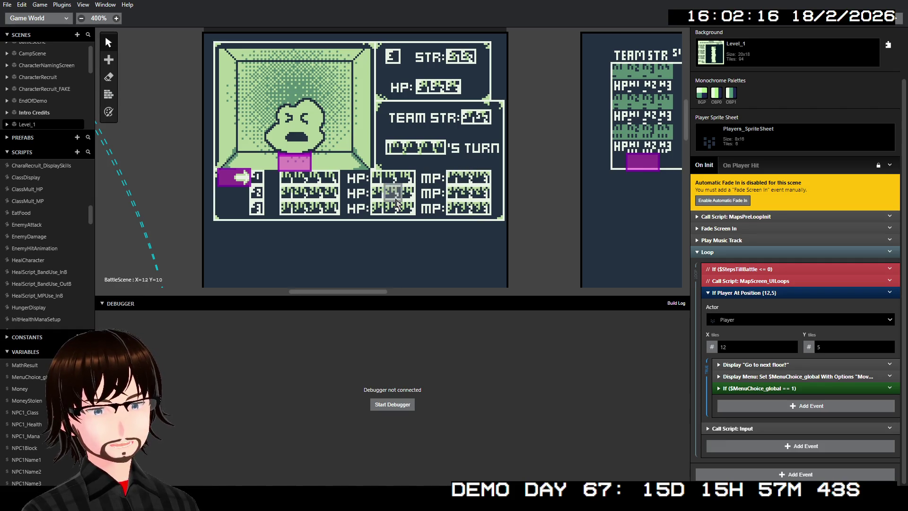
pyautogui.click(525, 126)
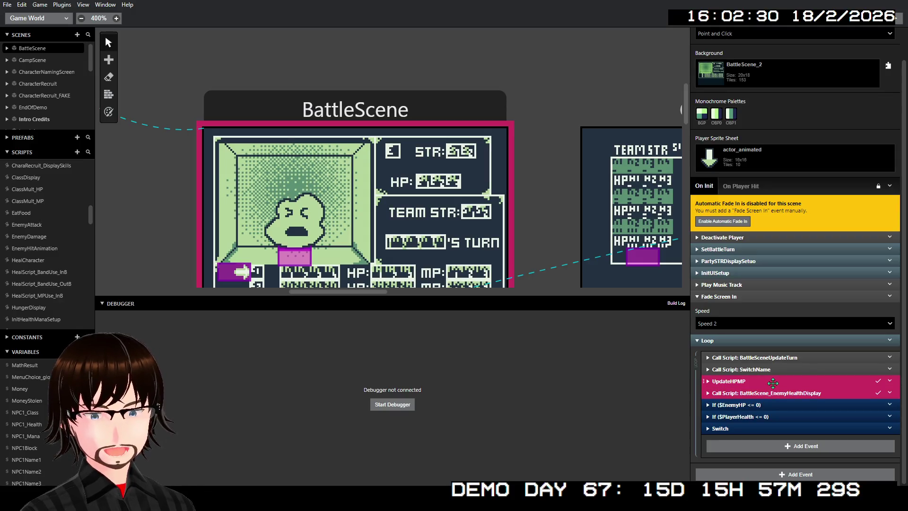
pyautogui.scroll(-2, 477, 210)
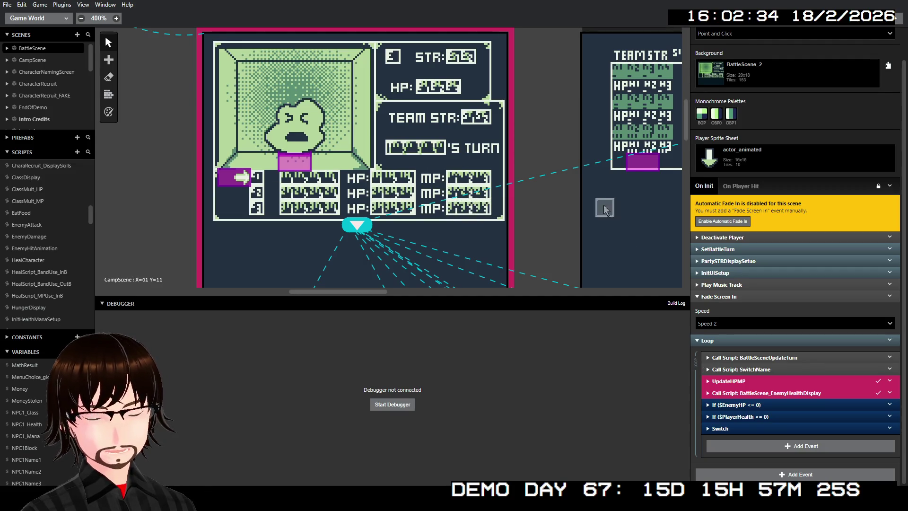
pyautogui.click(592, 199)
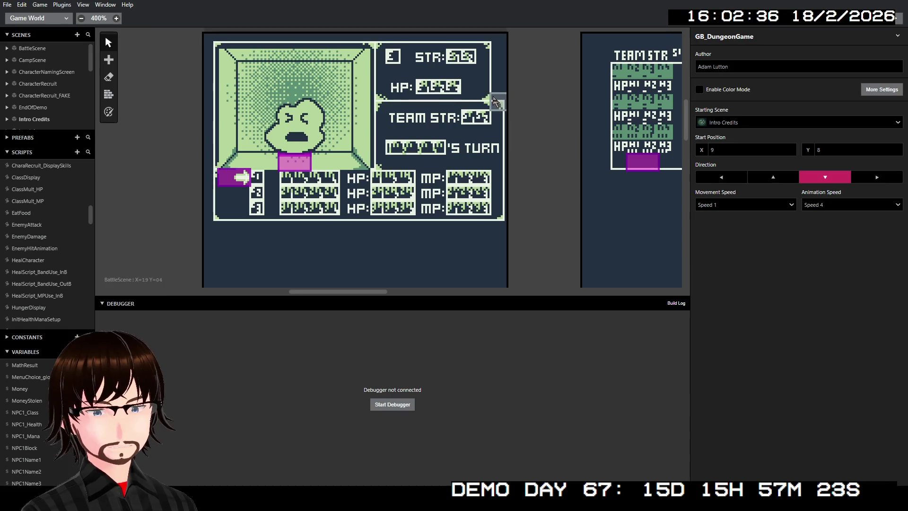
pyautogui.click(495, 101)
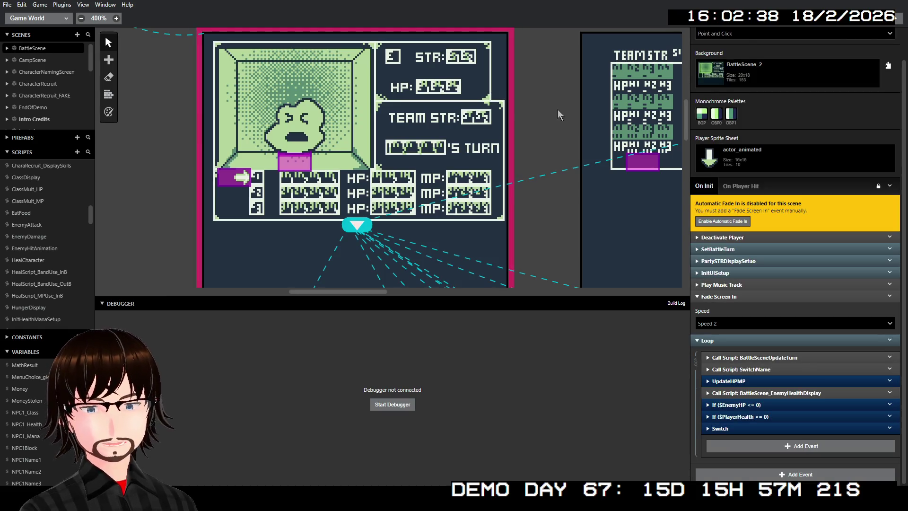